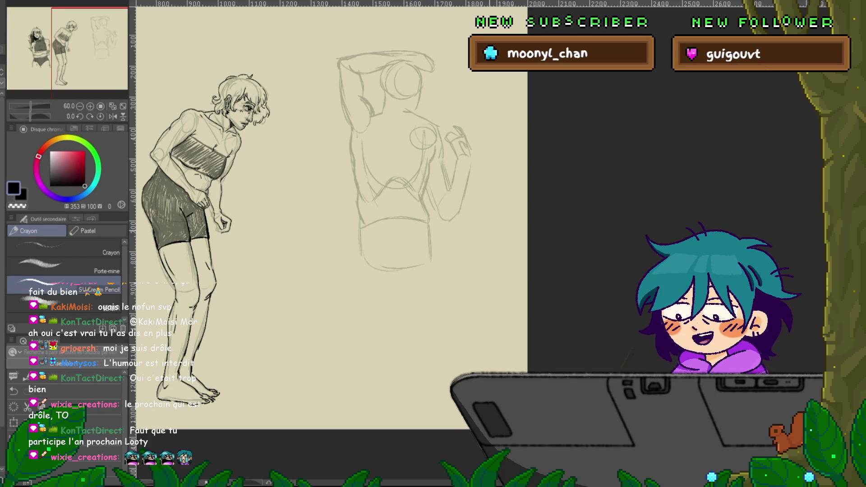
Lasso the back-view sketch, move it higher on the page, and deselect.
key(m)
mouse_move(487, 181)
mouse_down()
mouse_move(469, 68)
mouse_move(458, 286)
mouse_move(488, 183)
mouse_up()
key(ctrl+t)
drag(397, 181, 399, 140)
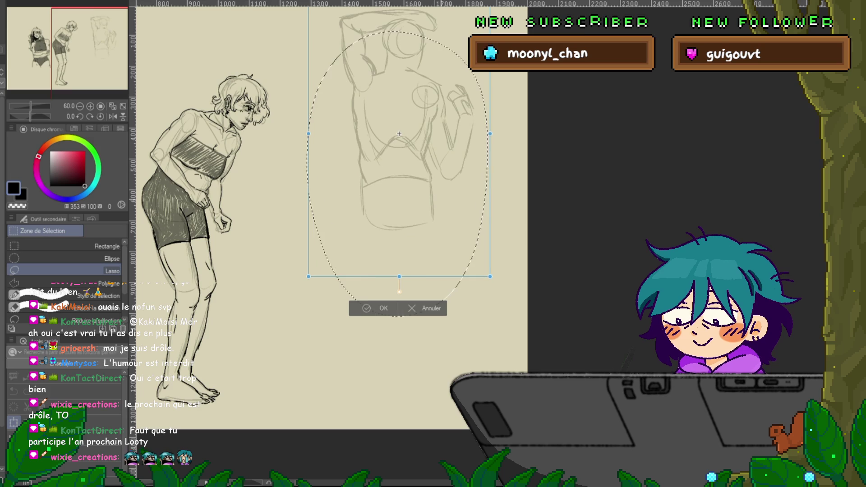
key(Return)
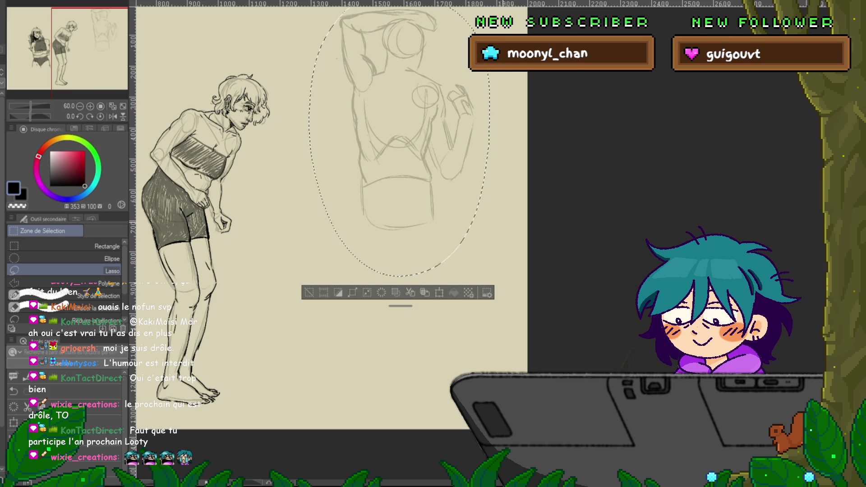
key(ctrl+d)
key(p)
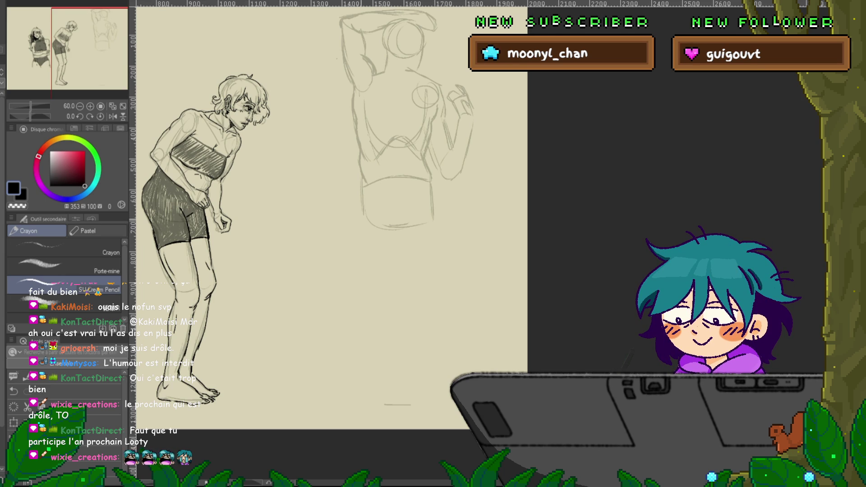
Pencil two leg lines below the shorts of the back-view sketch and darken the left leg.
drag(359, 222, 354, 305)
drag(395, 244, 378, 301)
drag(362, 203, 354, 251)
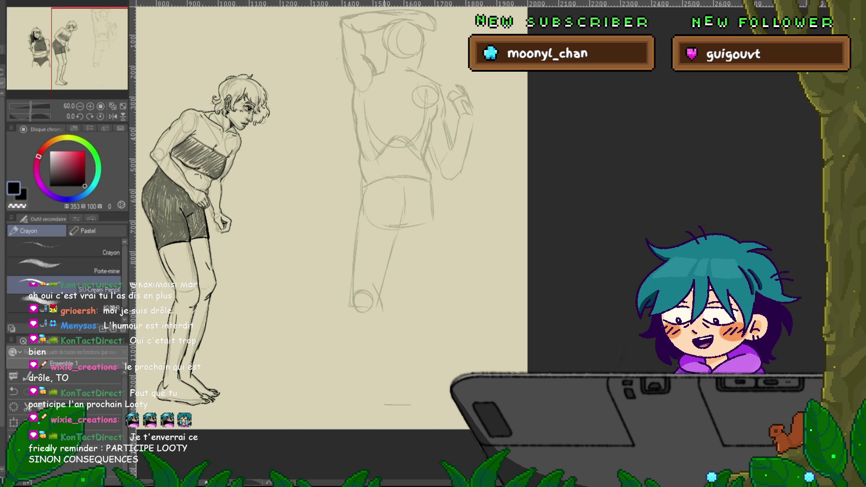
Extend the back-view figure's lower leg line down toward the feet.
drag(377, 289, 390, 334)
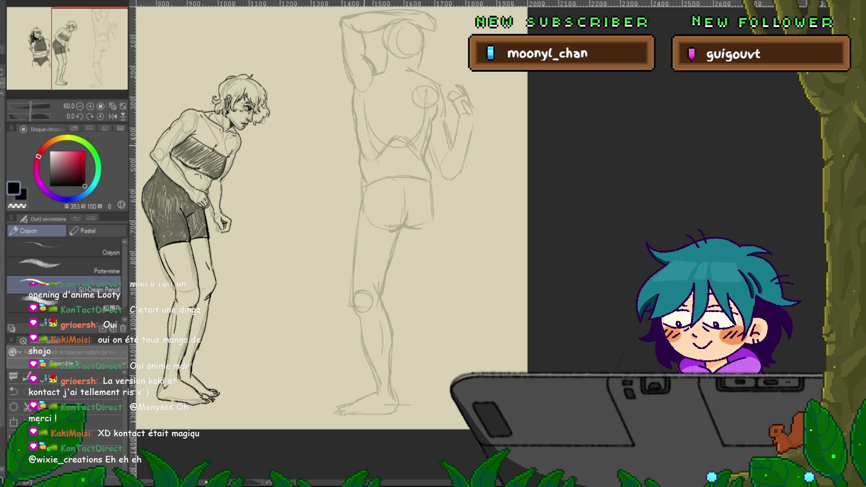
Lasso the left edge of the back-view torso and shorten it slightly from below.
key(m)
mouse_move(371, 183)
mouse_down()
mouse_move(369, 118)
mouse_move(349, 131)
mouse_move(351, 155)
mouse_up()
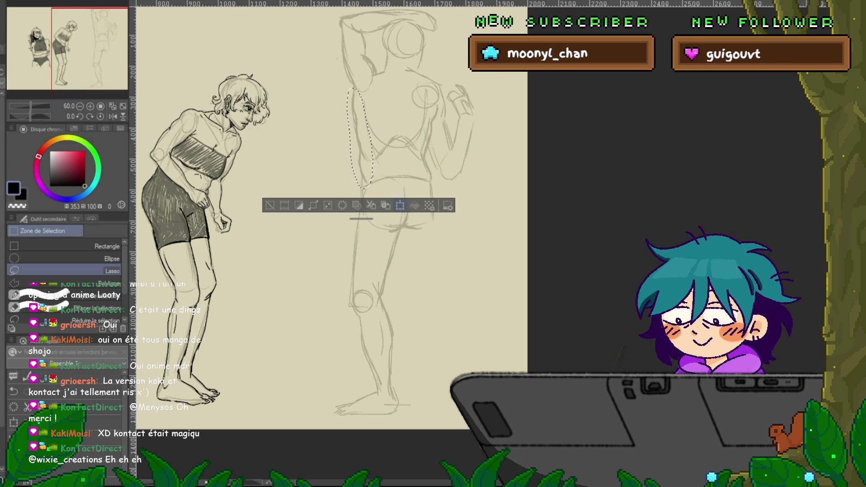
key(ctrl+t)
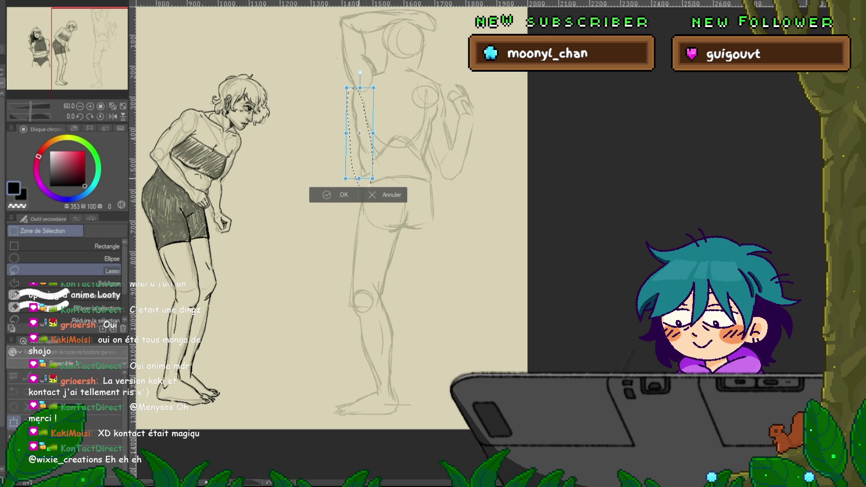
drag(359, 178, 359, 175)
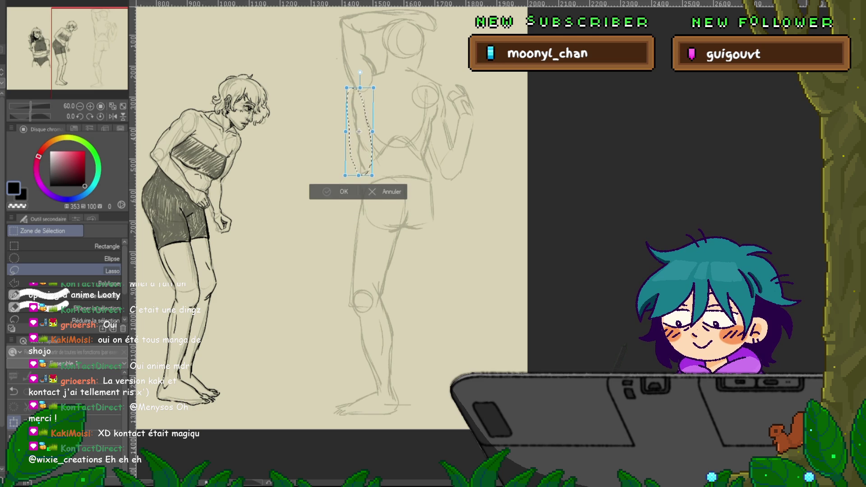
key(Return)
key(p)
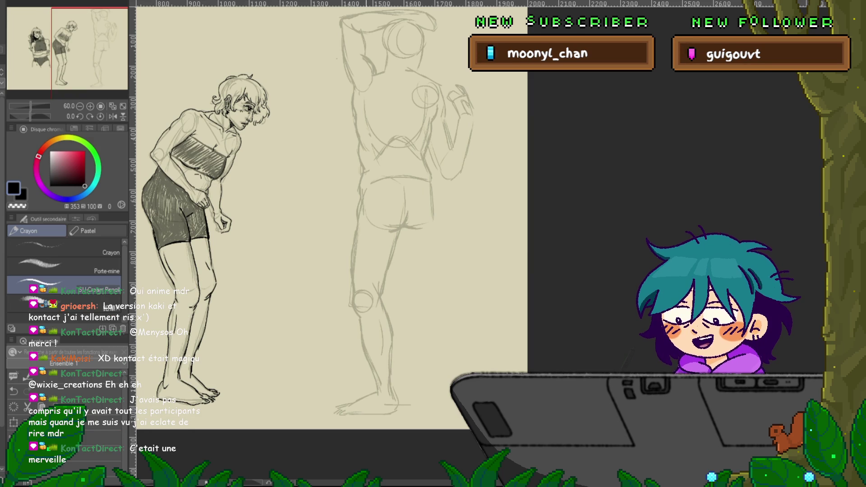
Pan the canvas so the back-view figure and its legs fill the view.
drag(316, 226, 280, 192)
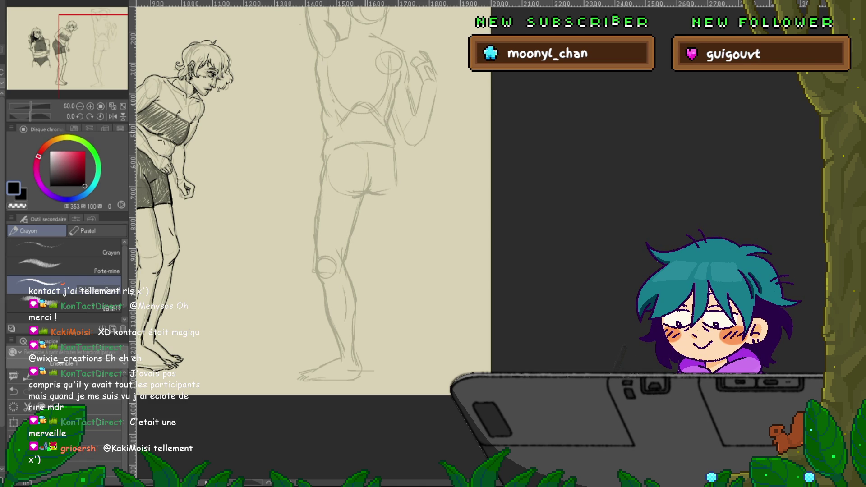
scroll(311, 221, up, 2)
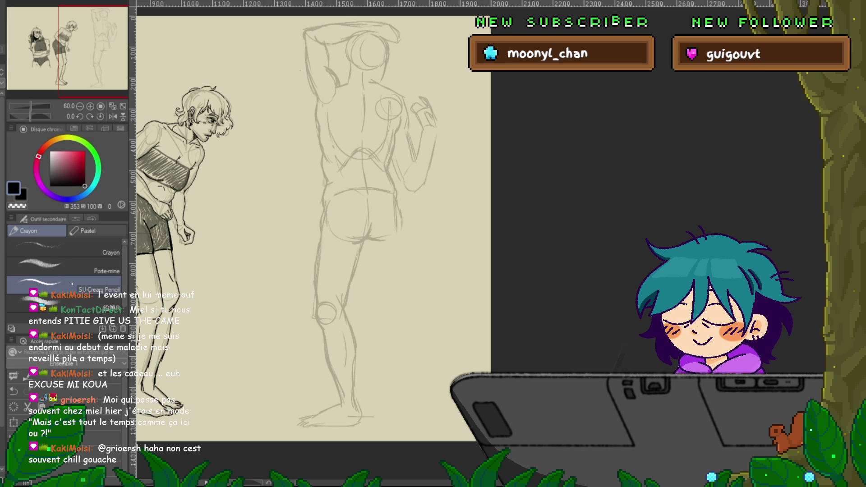
Shift the view to show more of the back-view figure's lower legs.
mouse_move(311, 226)
mouse_down()
mouse_move(300, 201)
mouse_move(297, 219)
mouse_up()
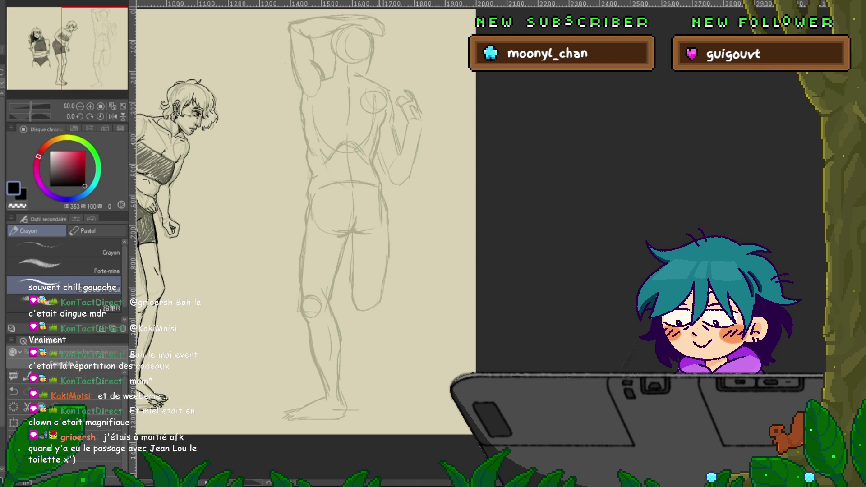
Close the back-view figure's lower calf outline and add a short stroke below the calf.
scroll(303, 216, down, 3)
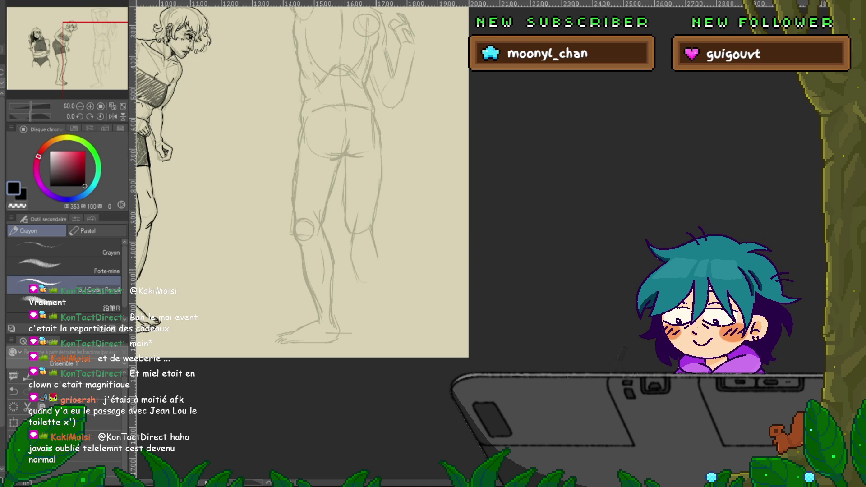
drag(377, 245, 361, 282)
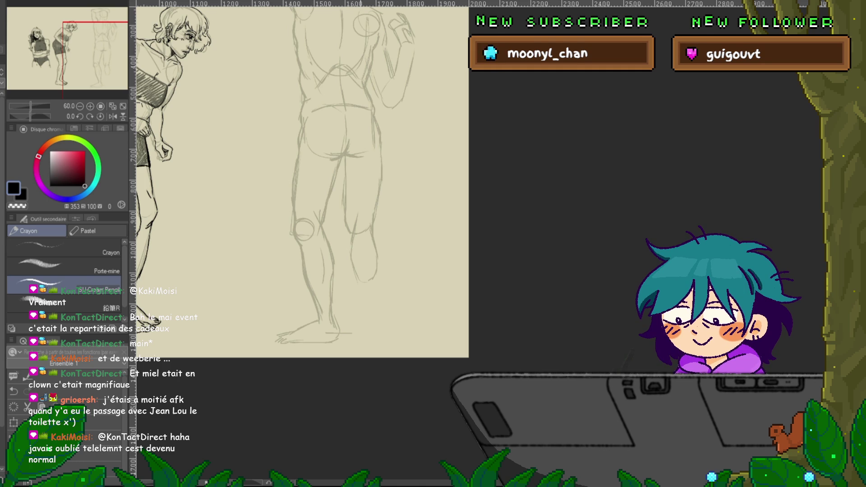
drag(360, 289, 361, 309)
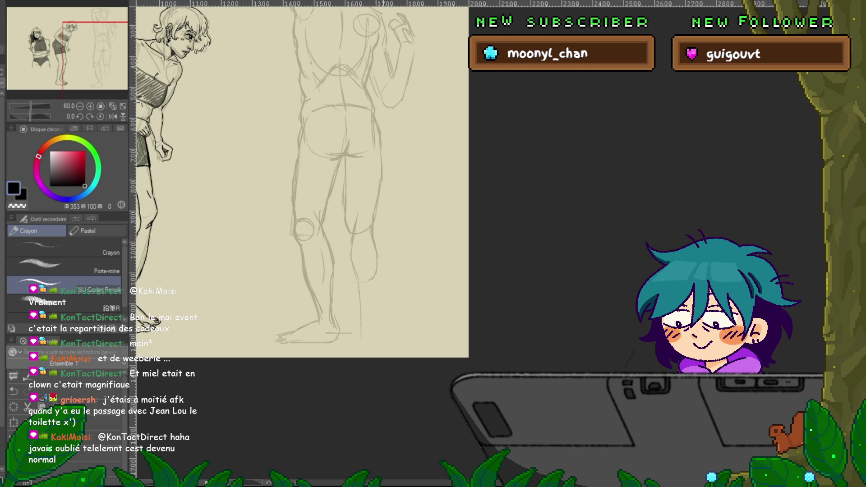
scroll(302, 226, up, 5)
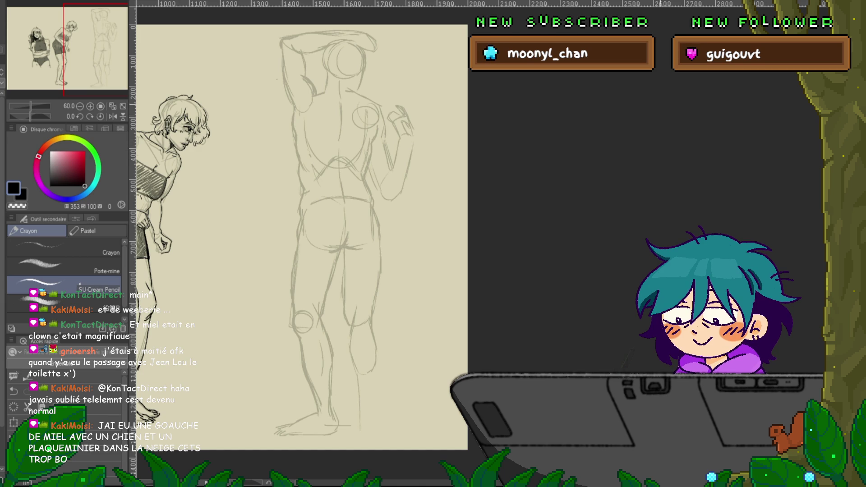
Lasso the whole standing back-view figure and slightly enlarge its lower part.
key(m)
mouse_move(434, 96)
mouse_down()
mouse_move(388, 23)
mouse_move(228, 216)
mouse_move(441, 393)
mouse_move(434, 104)
mouse_up()
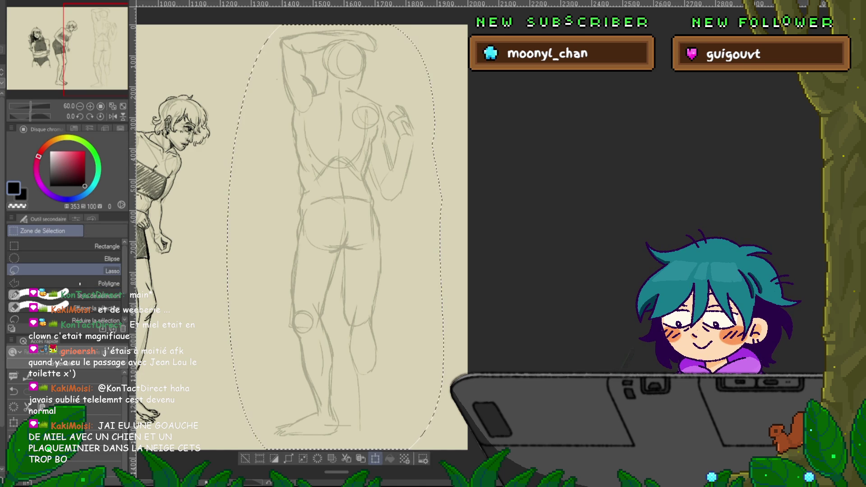
key(ctrl+t)
drag(335, 449, 336, 443)
key(Return)
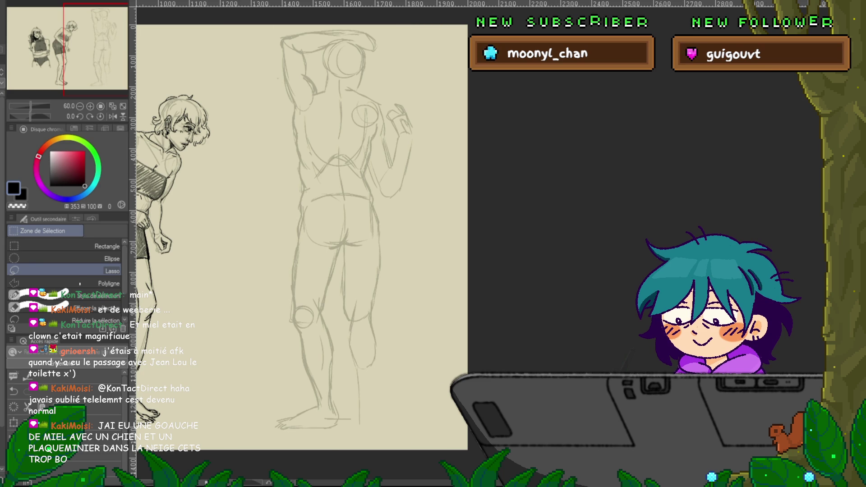
key(p)
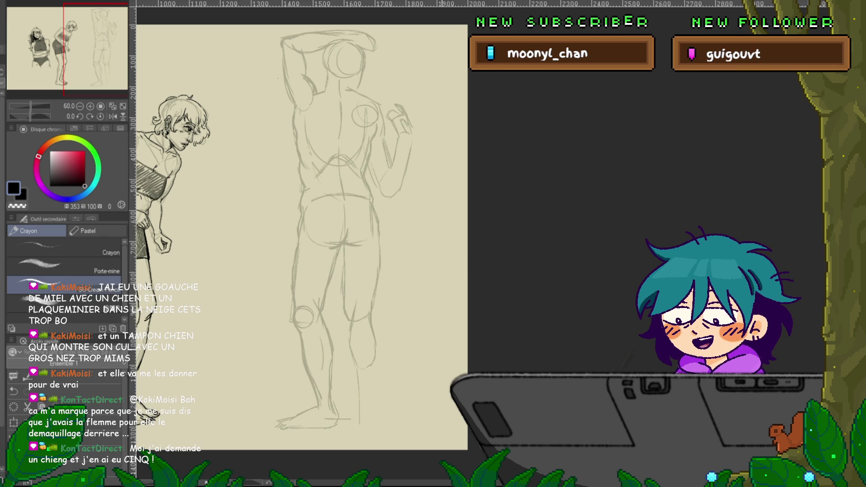
Draw a short pencil stroke just beneath the back-view figure's foot.
scroll(298, 226, down, 2)
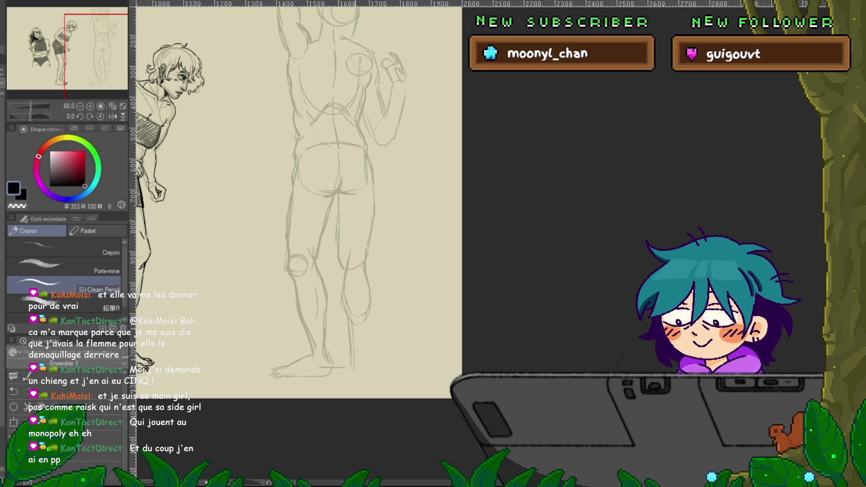
drag(351, 371, 366, 387)
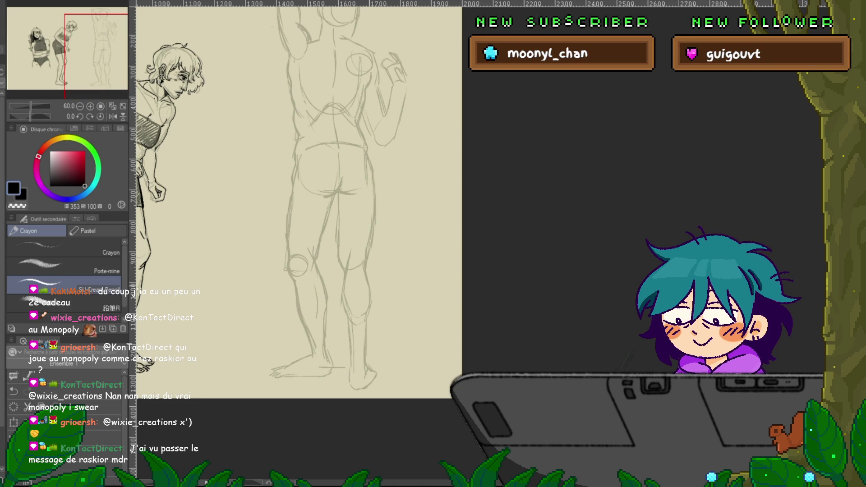
scroll(298, 203, down, 2)
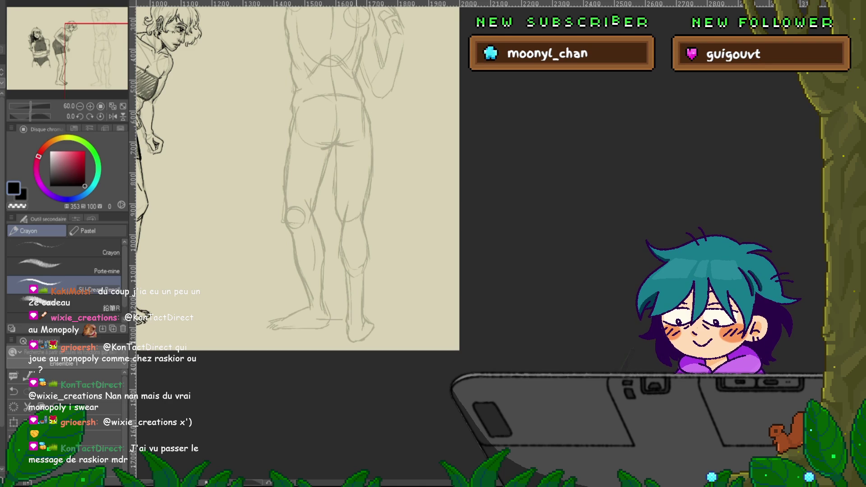
scroll(298, 180, up, 1)
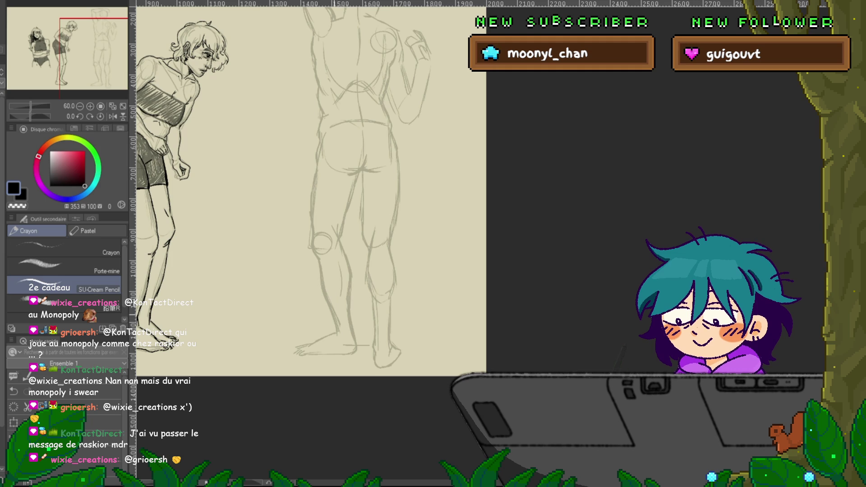
scroll(311, 225, up, 5)
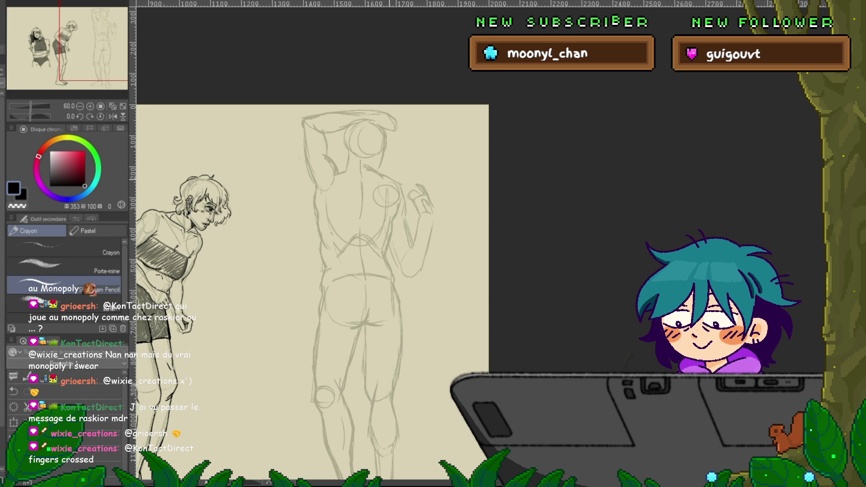
Sketch a curved line around the back-view figure's raised elbow.
scroll(312, 293, up, 2)
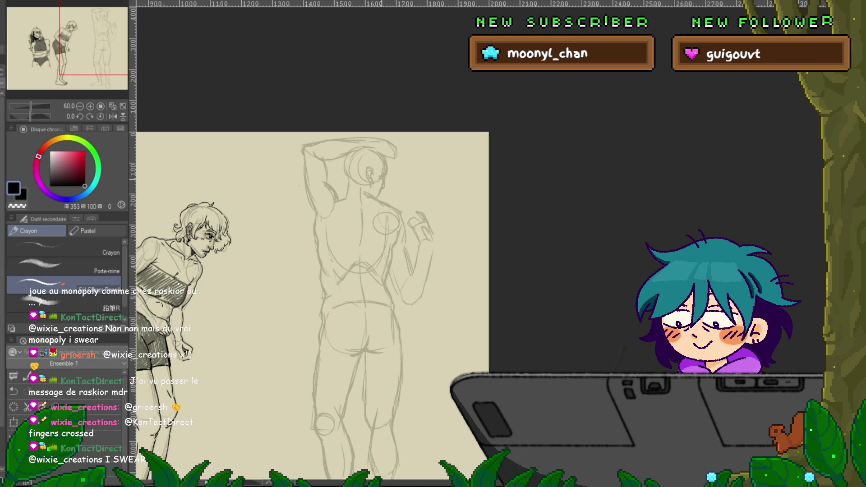
drag(324, 183, 319, 203)
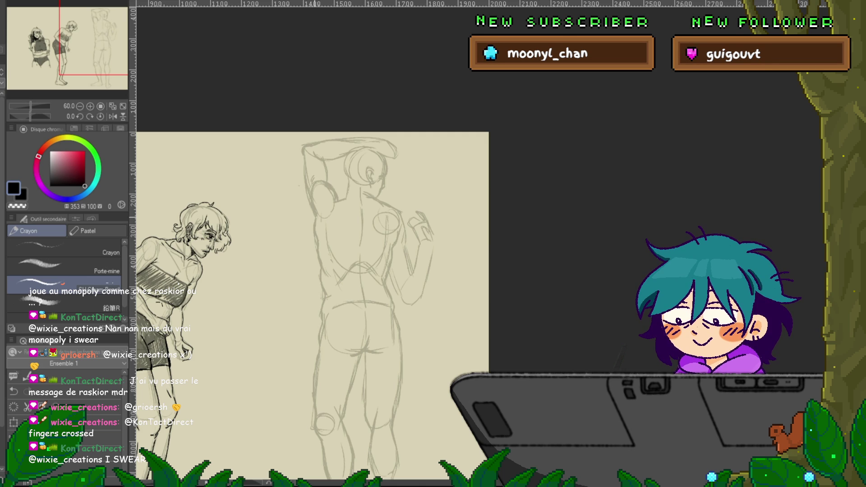
scroll(312, 289, down, 2)
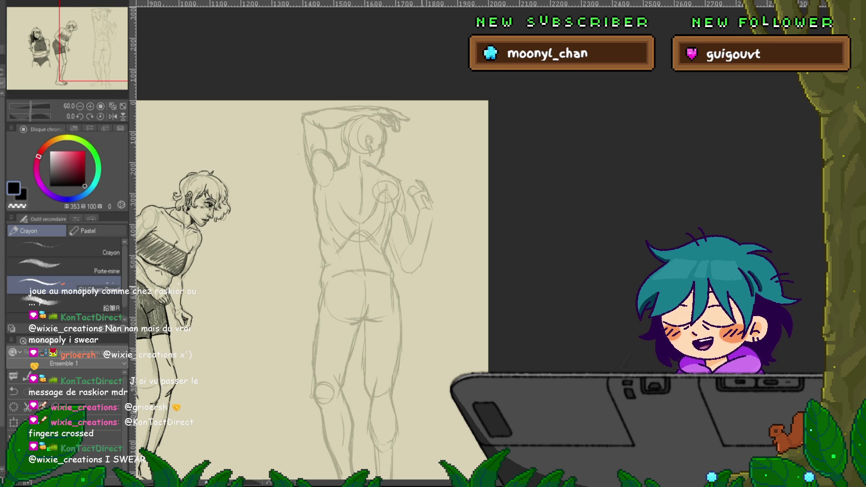
Scroll the canvas down over the raised forearm and hand sketched across the head.
scroll(311, 248, down, 3)
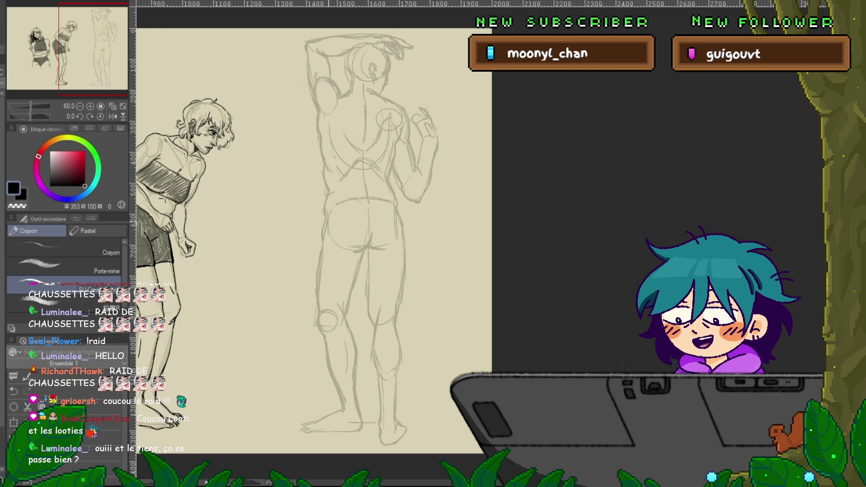
Darken the back-view figure's waistline and lower buttock crease with firmer pencil lines.
scroll(311, 244, left, 5)
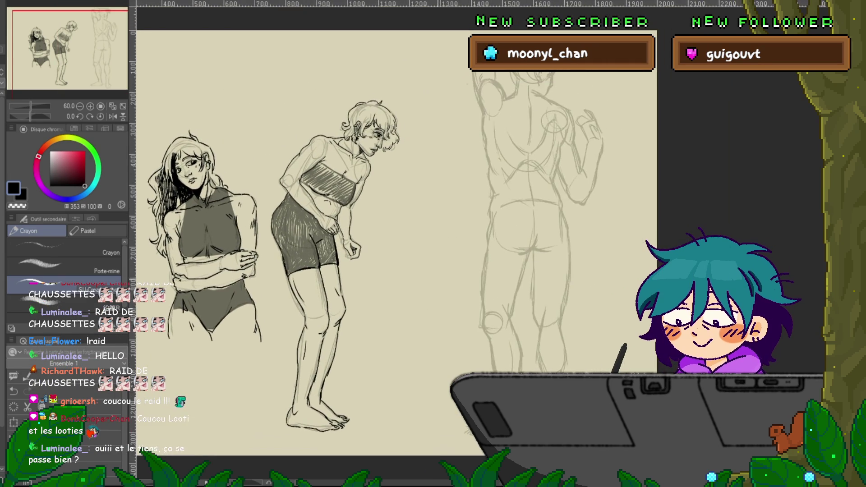
scroll(311, 244, right, 3)
scroll(311, 244, right, 3)
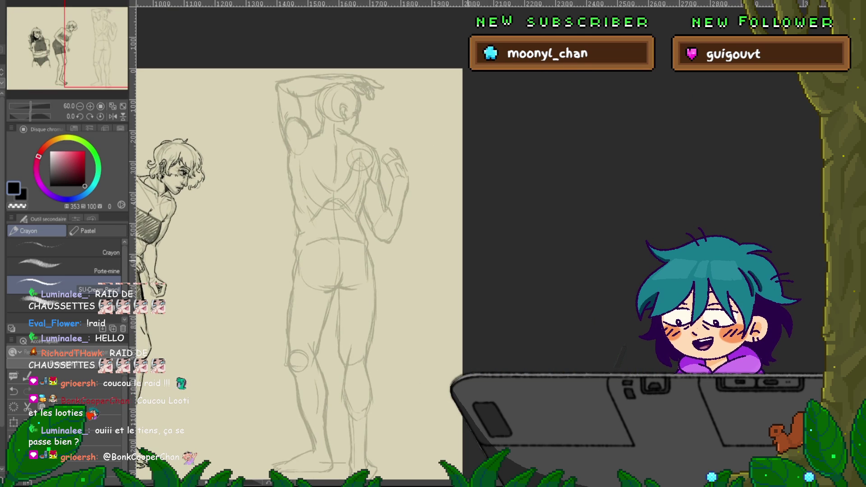
scroll(311, 244, left, 3)
scroll(312, 243, down, 1)
mouse_move(358, 221)
mouse_down()
mouse_move(393, 212)
mouse_move(427, 218)
mouse_up()
drag(365, 261, 429, 262)
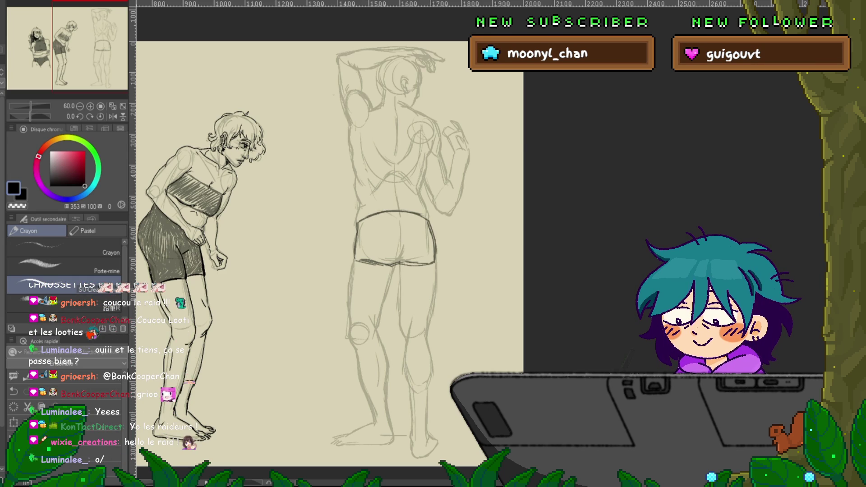
Lasso-select the back-view figure's shorts, redoing the selection once, then show the two-figure canvas.
key(m)
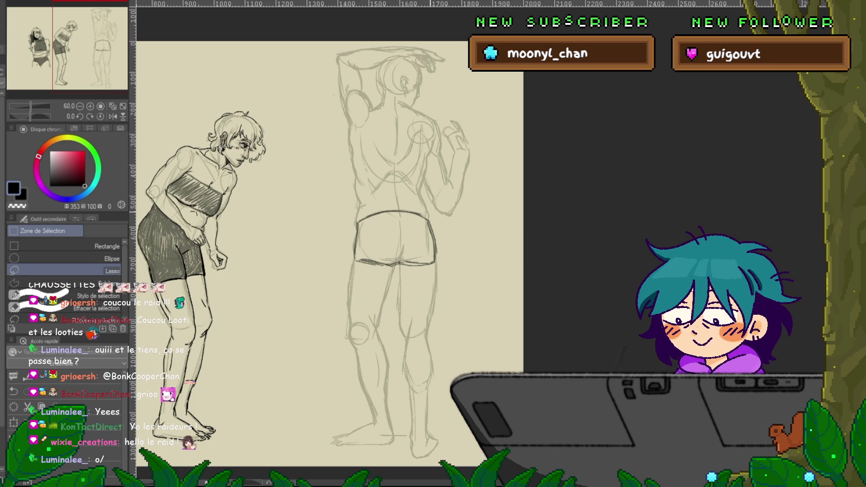
mouse_move(384, 211)
mouse_down()
mouse_move(358, 223)
mouse_move(354, 253)
mouse_move(431, 218)
mouse_up()
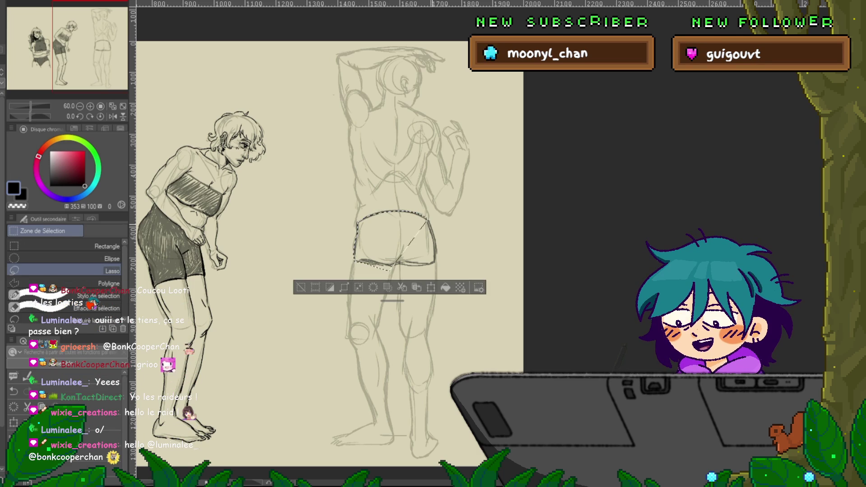
key(ctrl+d)
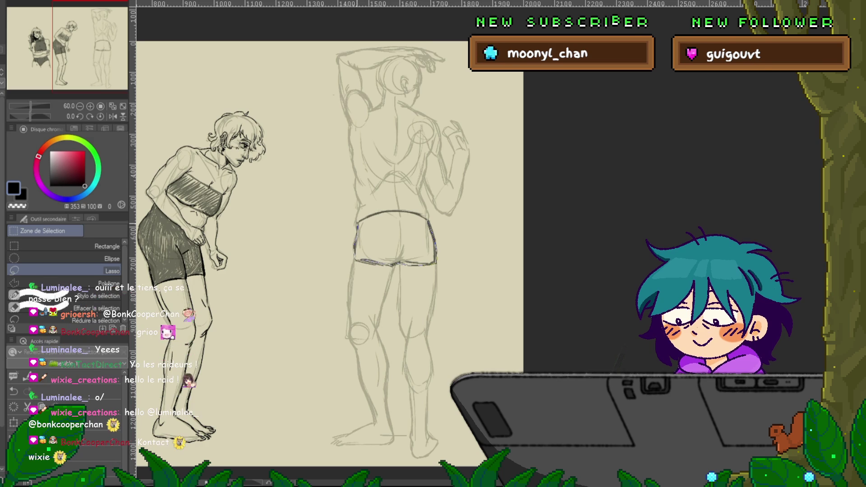
drag(356, 253, 358, 223)
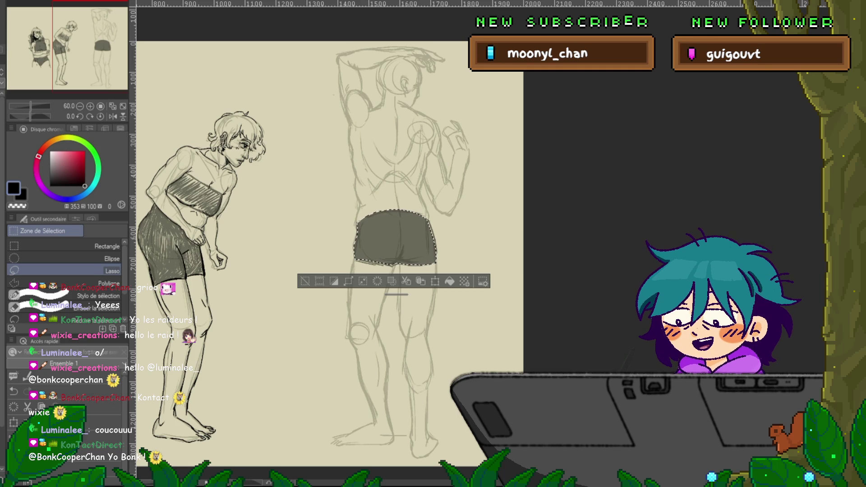
key(ctrl+Tab)
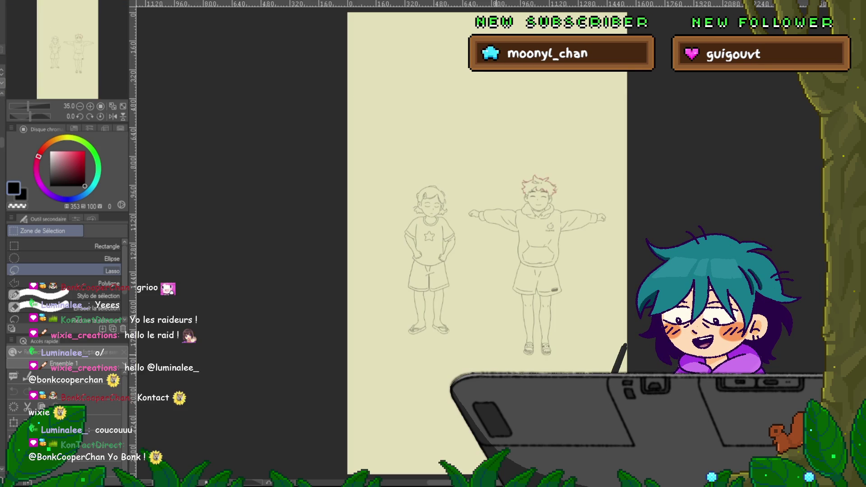
scroll(622, 388, up, 3)
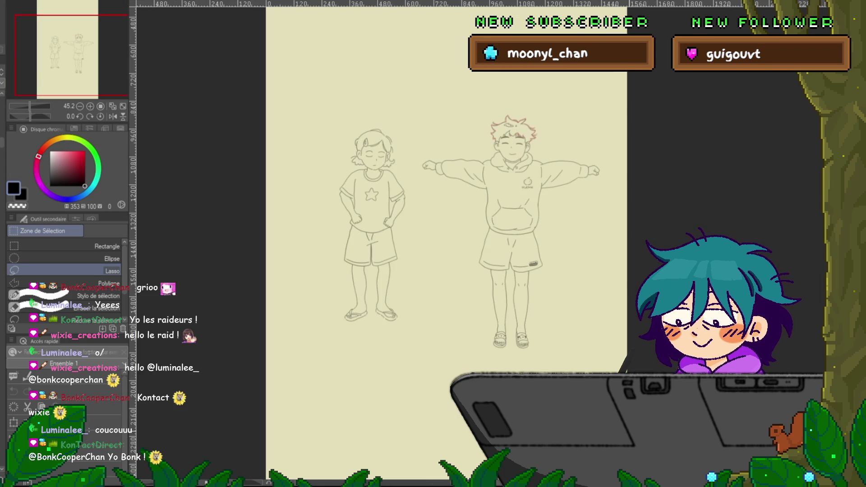
scroll(447, 244, right, 3)
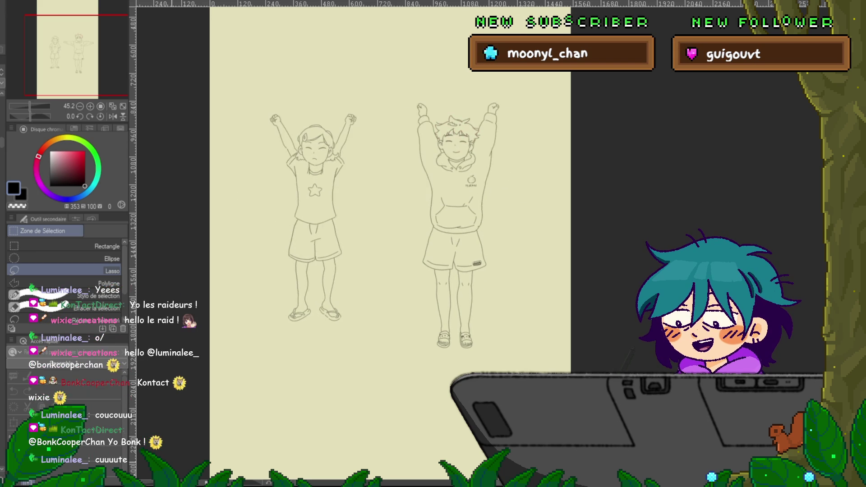
scroll(413, 248, up, 2)
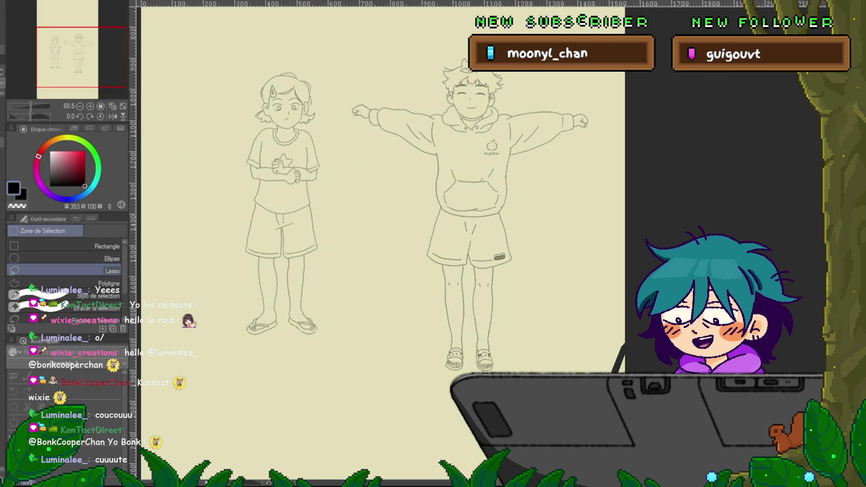
scroll(383, 244, up, 2)
scroll(384, 243, down, 1)
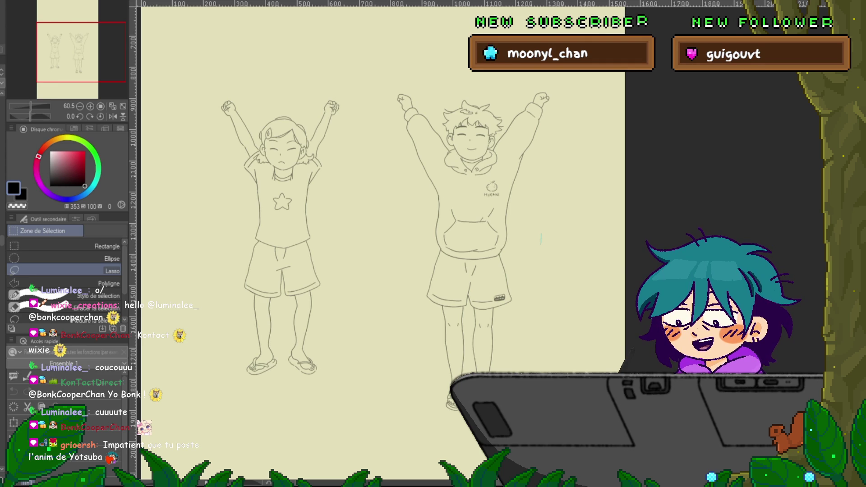
key(ctrl+Tab)
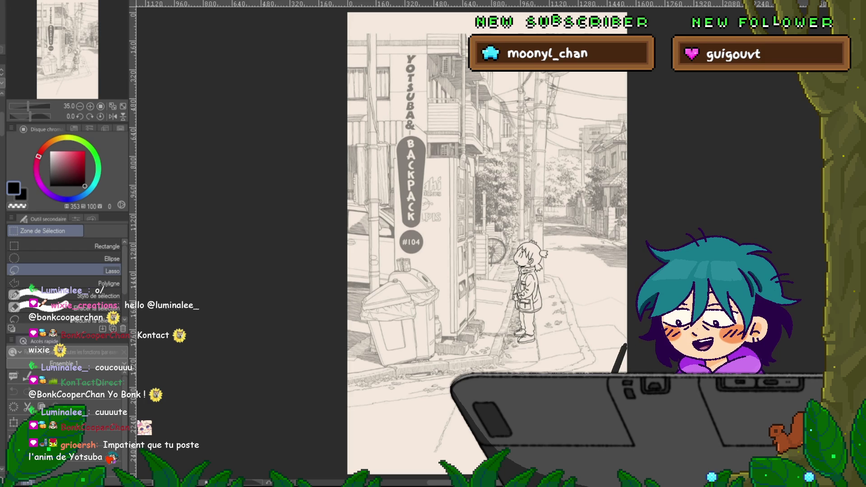
key(ctrl+Tab)
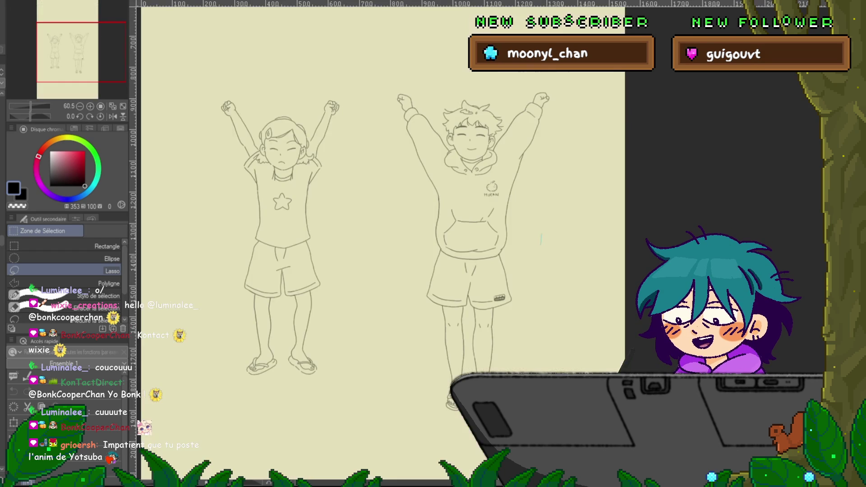
Return to the figure sheet, clear the shorts selection, then show the café street line art.
key(ctrl+Tab)
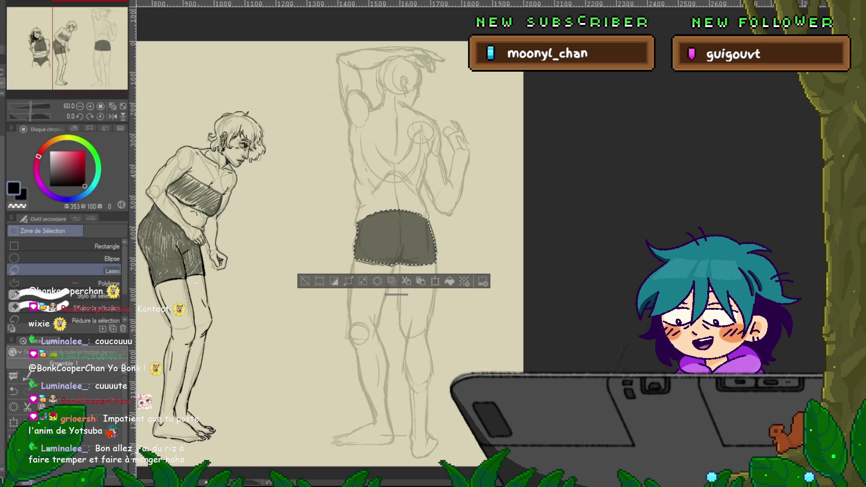
key(ctrl+d)
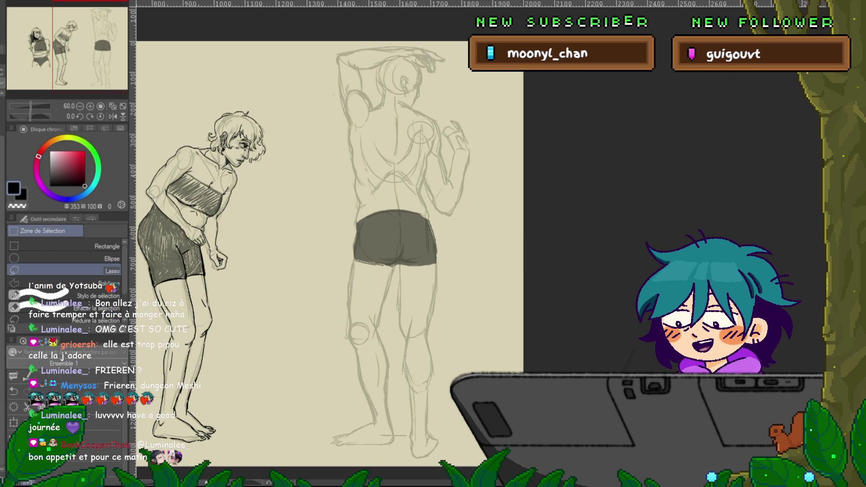
key(ctrl+Tab)
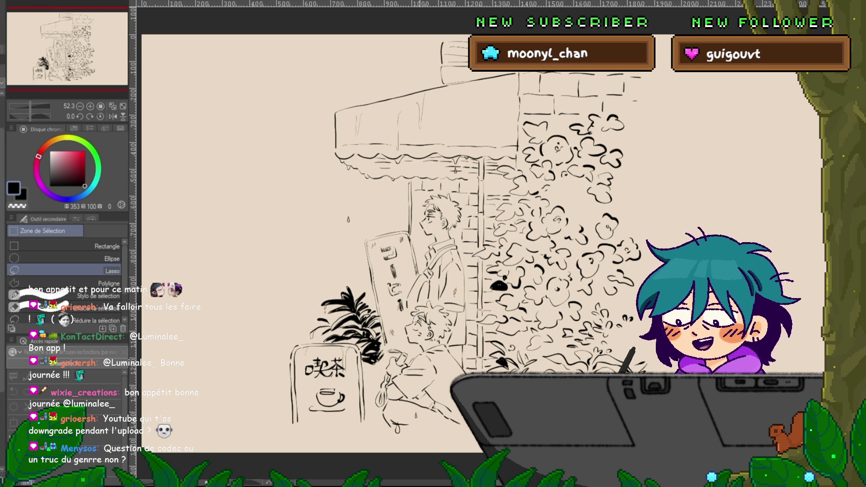
Zoom in and out on the café line art, then return to the figure sketch sheet.
scroll(411, 284, up, 5)
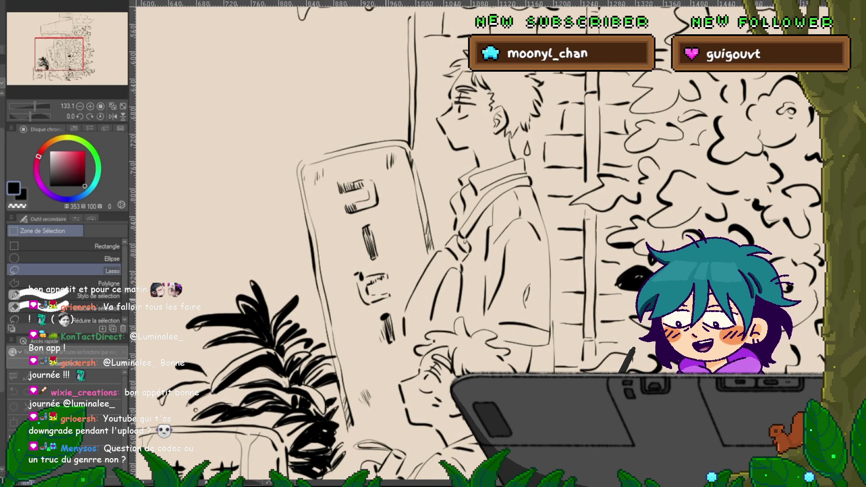
scroll(478, 244, down, 3)
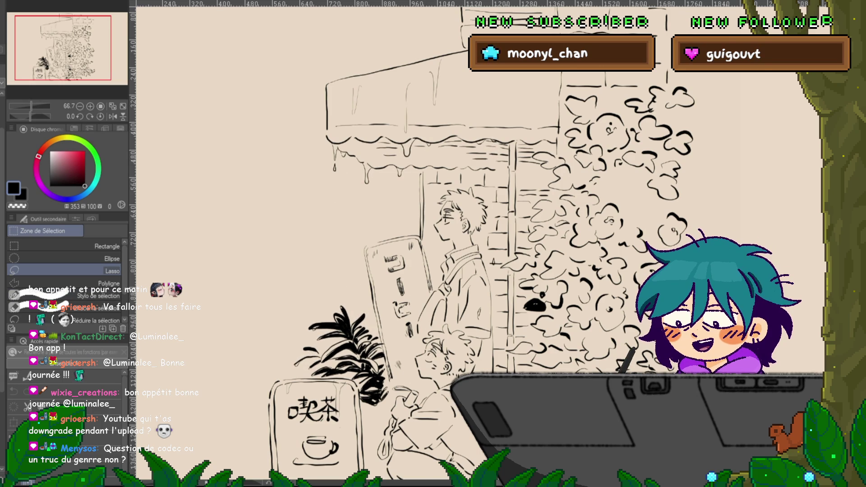
key(ctrl+Tab)
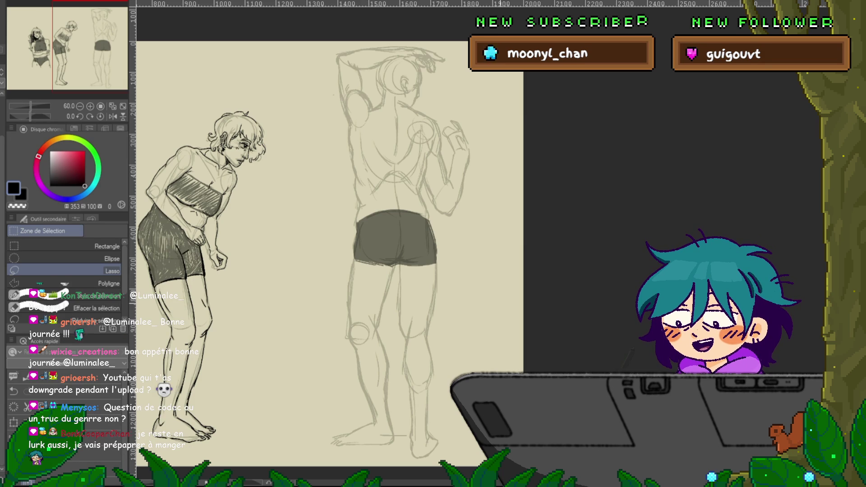
Switch to the Pencil tool and zoom to 100% on the back-view figure.
key(p)
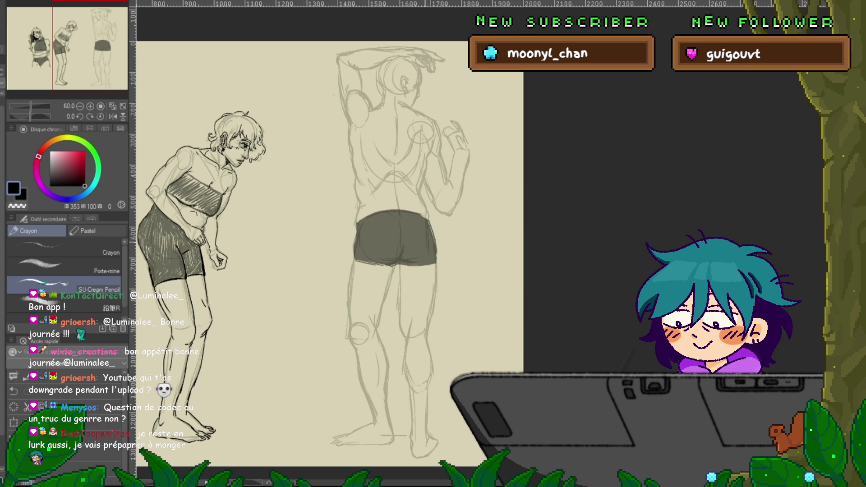
scroll(353, 230, up, 2)
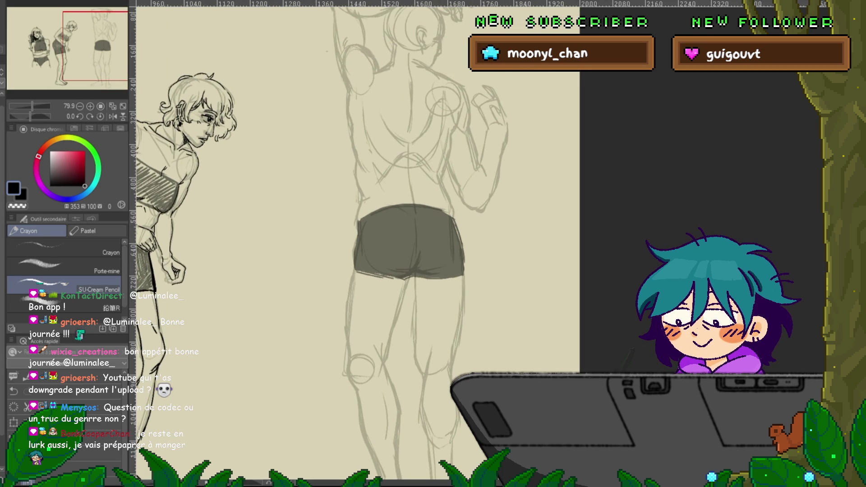
scroll(353, 244, up, 3)
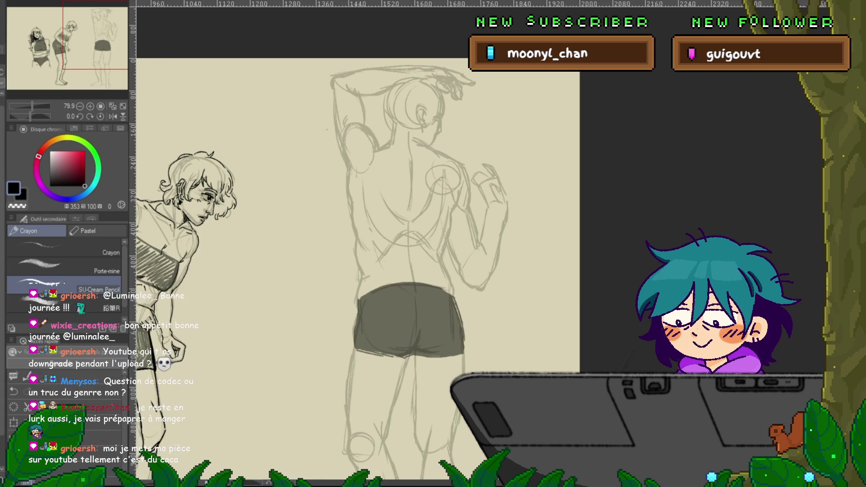
scroll(397, 271, right, 2)
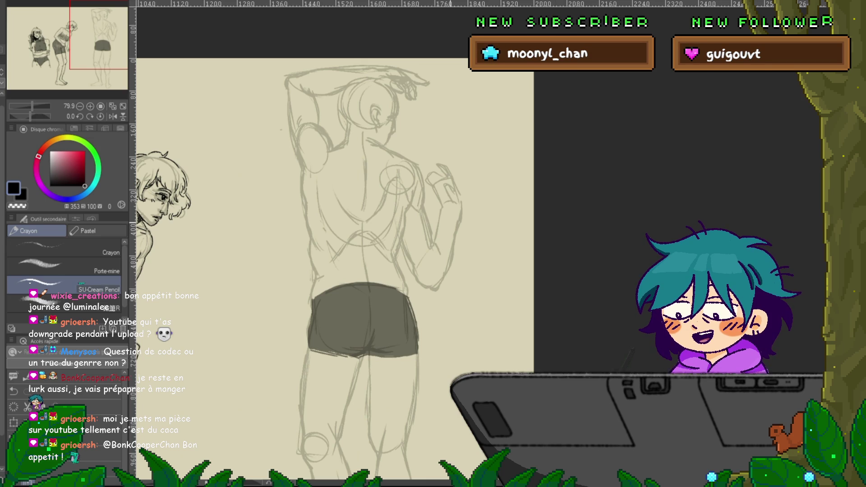
key(ctrl+plus)
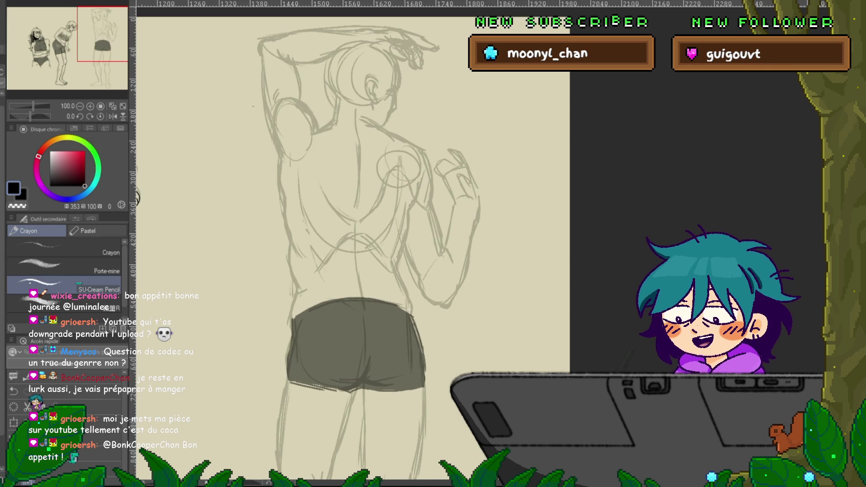
scroll(353, 248, up, 3)
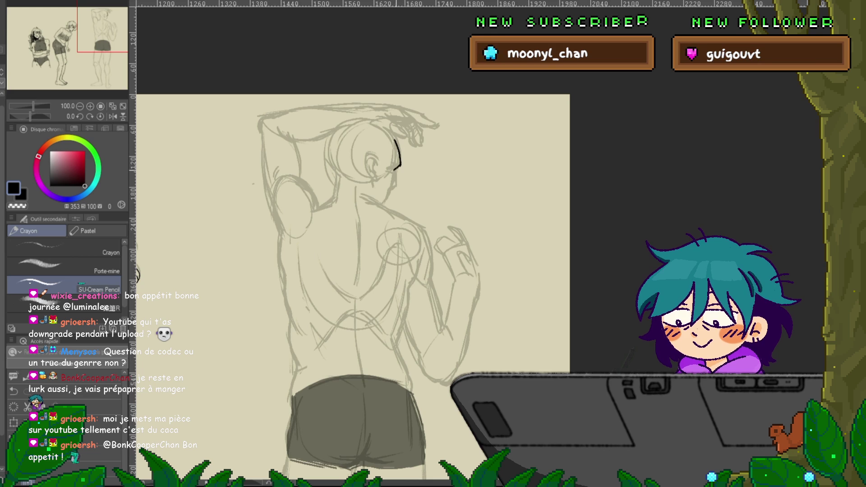
Ink the back-view figure's jaw, a tick beside the ear, the face line and chin-neck.
drag(397, 168, 396, 185)
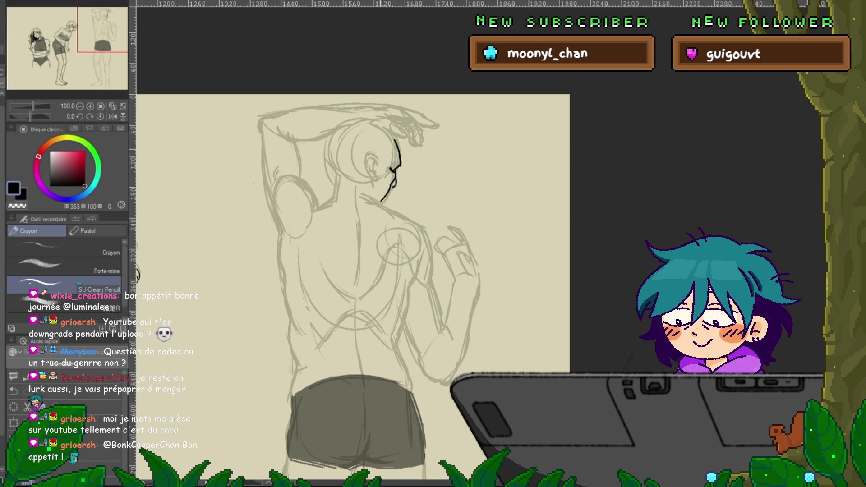
drag(375, 154, 373, 181)
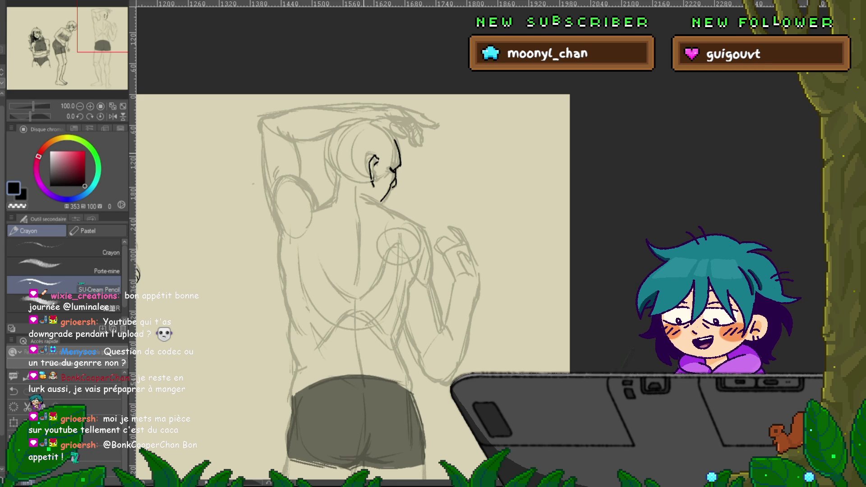
drag(363, 177, 366, 194)
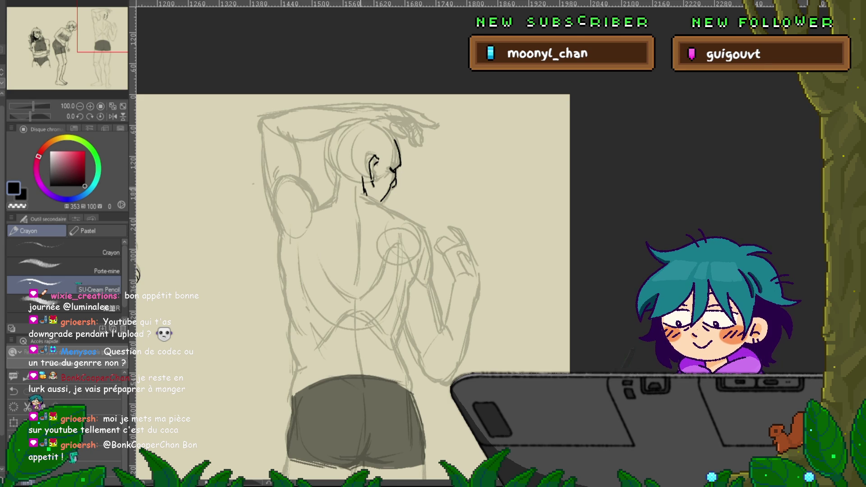
mouse_move(389, 209)
mouse_down()
mouse_move(423, 226)
mouse_move(442, 323)
mouse_up()
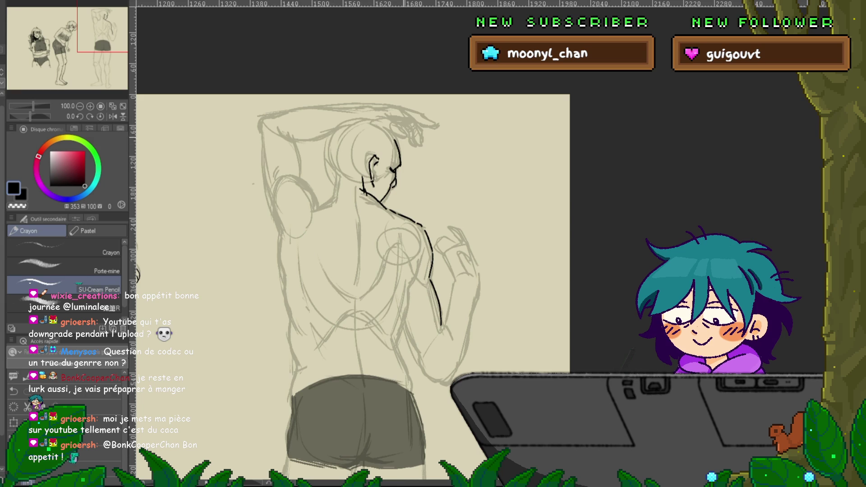
Ink the left side of the neck, left shoulder, upper arm and raised arm's left edge.
mouse_move(333, 171)
mouse_down()
mouse_move(334, 194)
mouse_move(307, 208)
mouse_up()
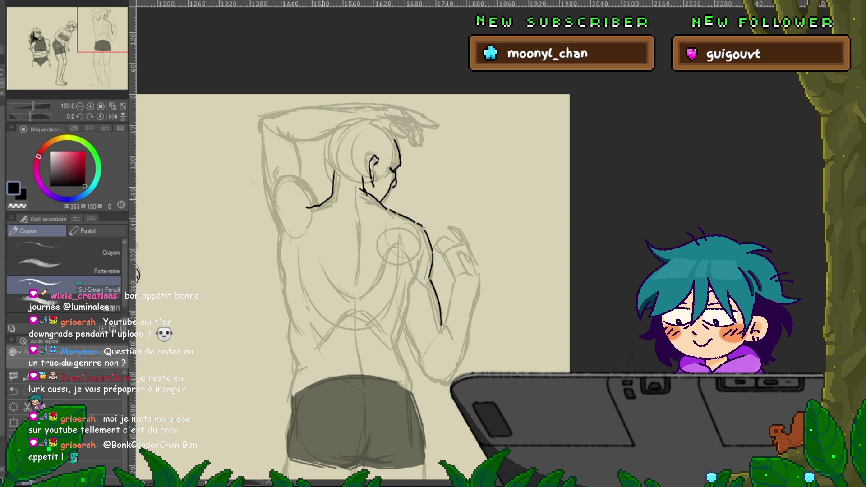
drag(300, 175, 320, 204)
mouse_move(295, 141)
mouse_down()
mouse_move(301, 171)
mouse_move(328, 137)
mouse_up()
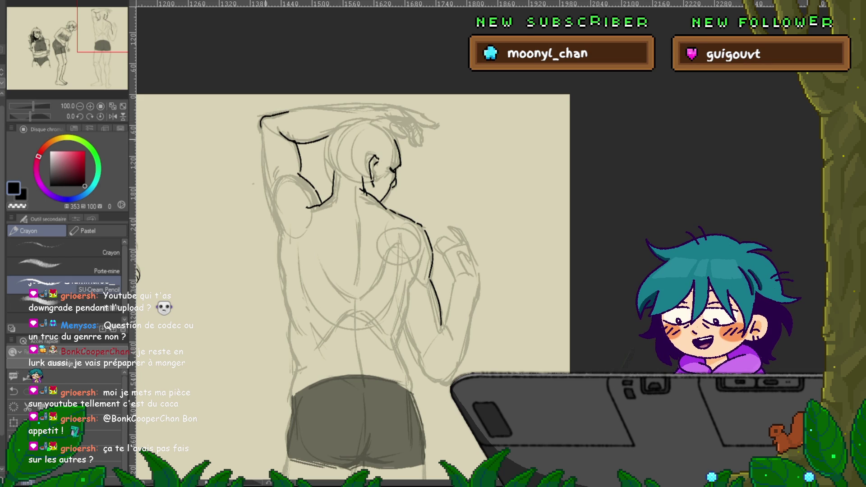
drag(264, 131, 274, 213)
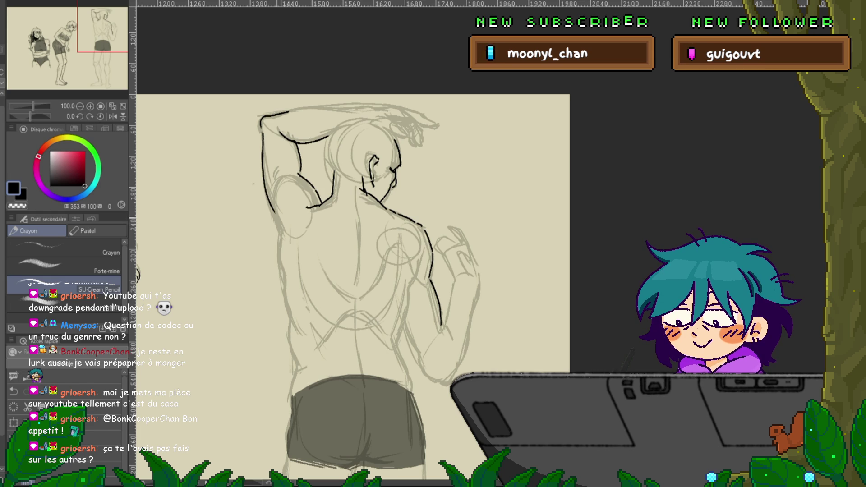
Ink the left torso contour, the back's left edge and the outer left thigh.
scroll(351, 244, down, 3)
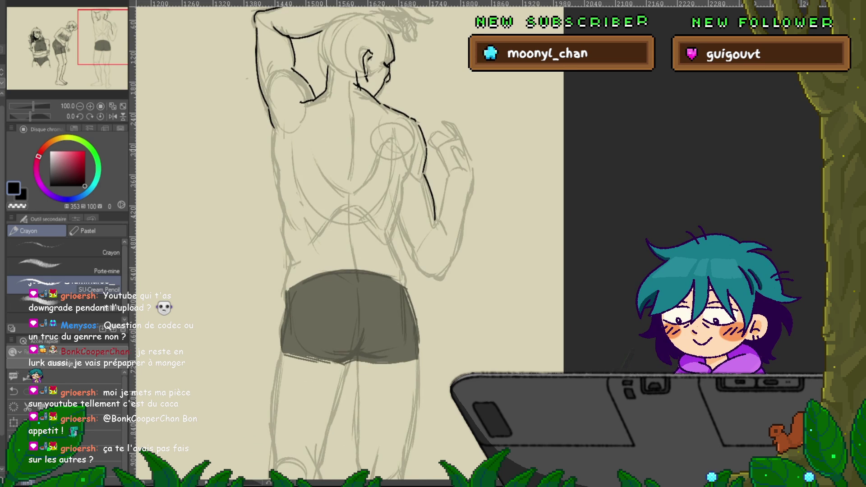
drag(273, 131, 280, 172)
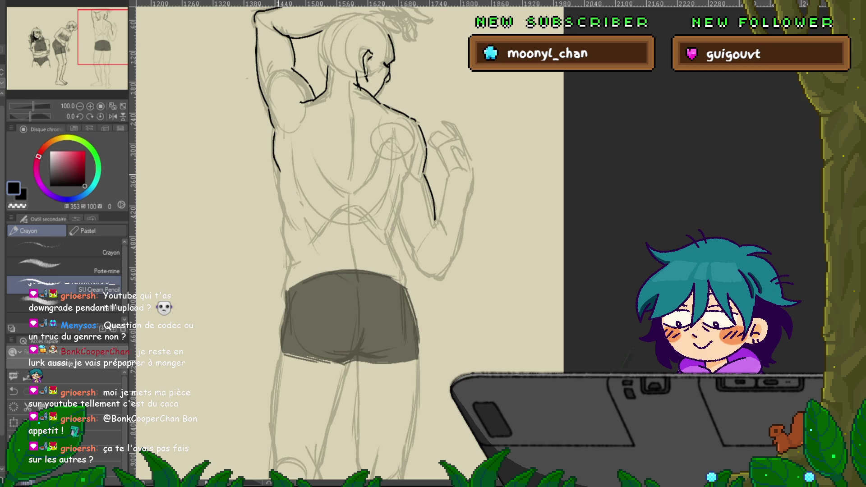
drag(285, 213, 291, 260)
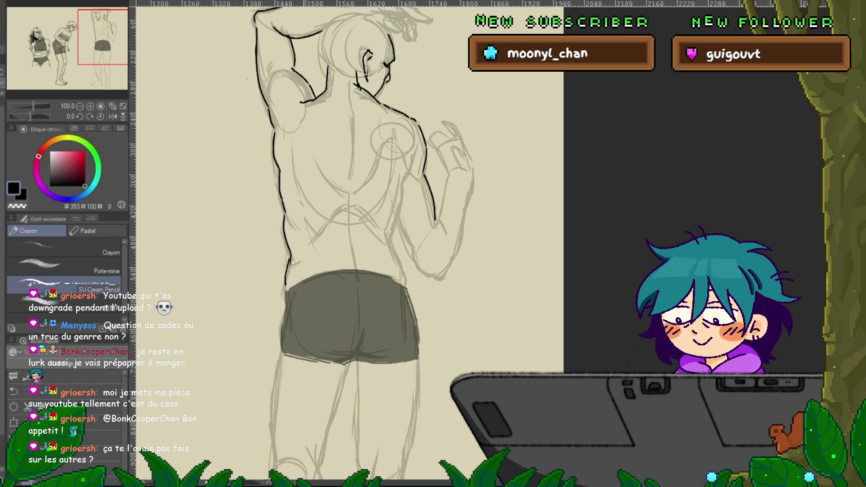
scroll(356, 244, down, 3)
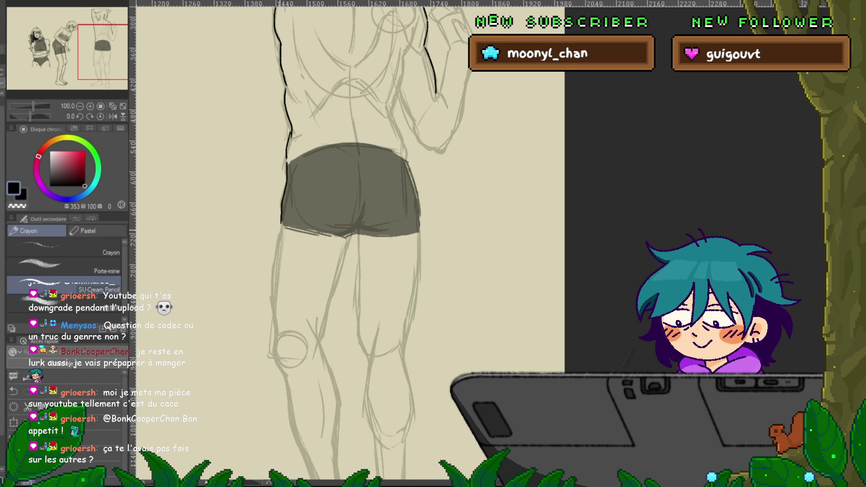
drag(282, 229, 274, 351)
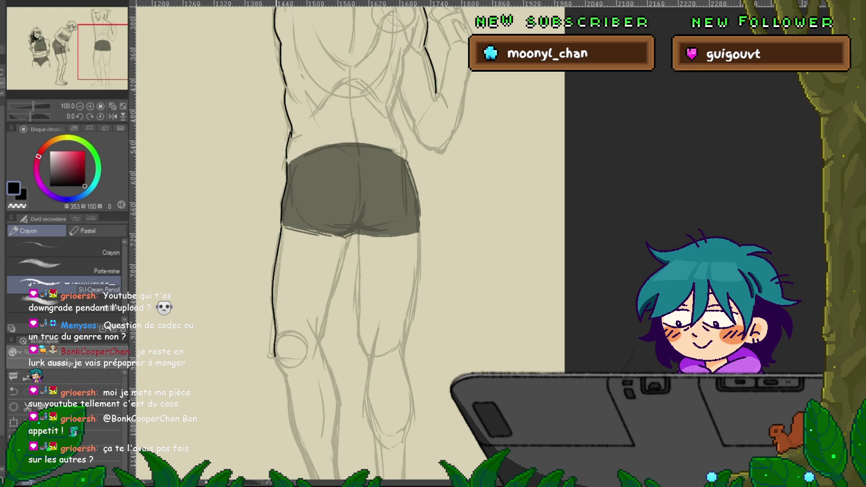
Ink the right shoulder contour and darken the right edge of the shorts.
drag(316, 226, 250, 314)
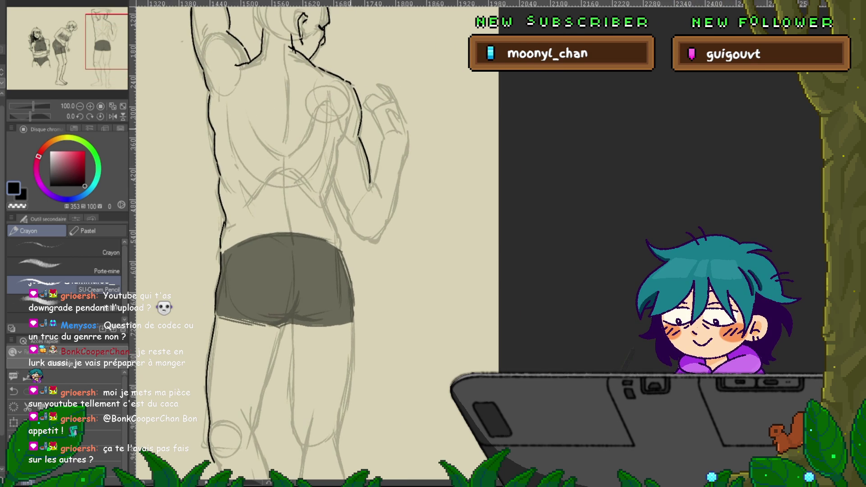
drag(355, 109, 352, 118)
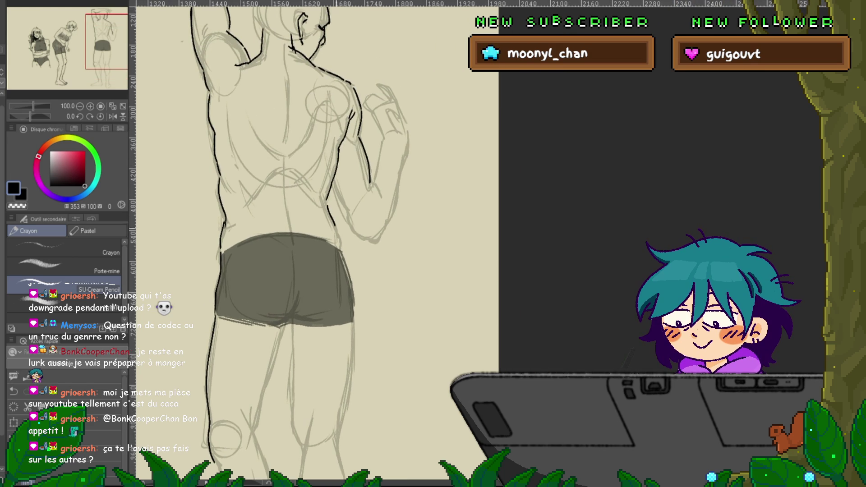
drag(343, 255, 353, 312)
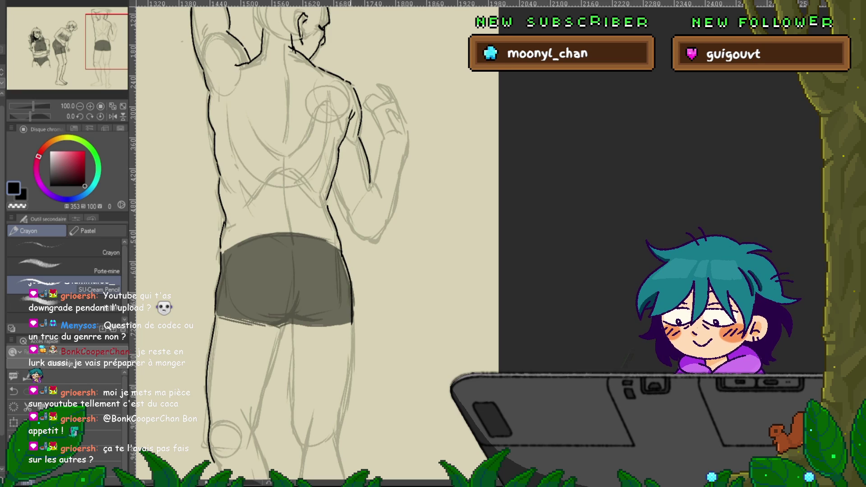
scroll(293, 243, up, 2)
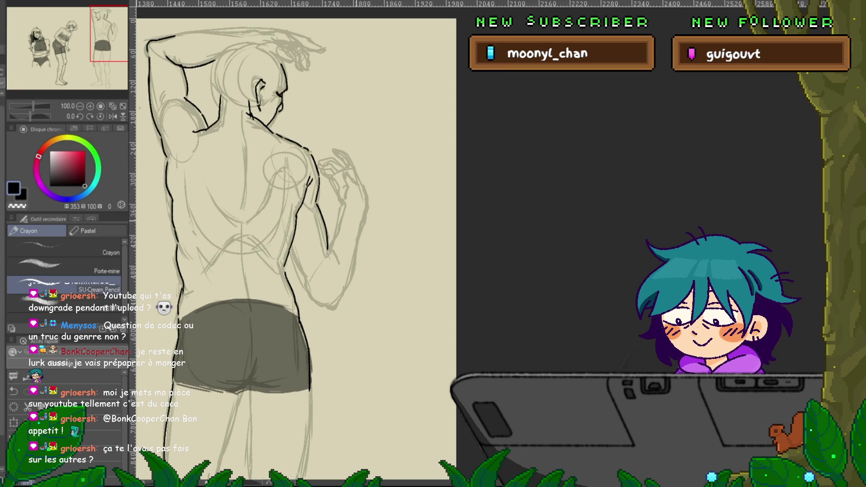
Frame the upper body and ink the raised hand's fingertips.
mouse_move(294, 226)
mouse_down()
mouse_move(306, 246)
mouse_move(369, 285)
mouse_move(379, 311)
mouse_up()
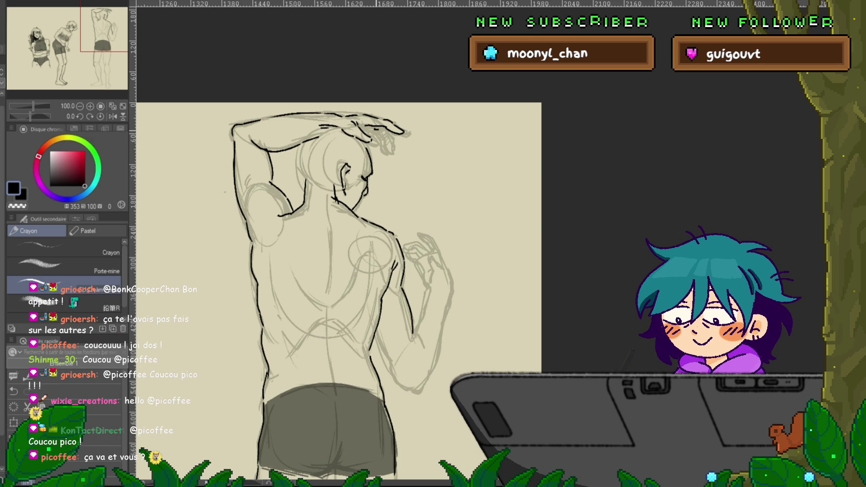
drag(394, 134, 398, 148)
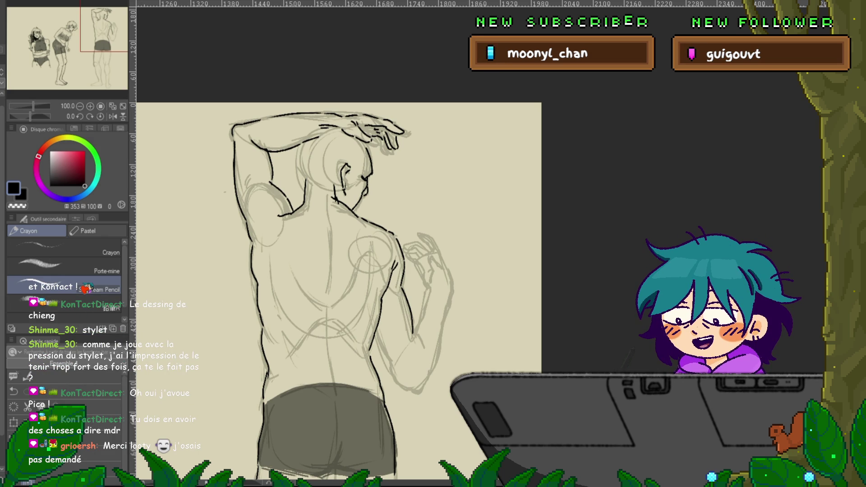
scroll(338, 291, down, 3)
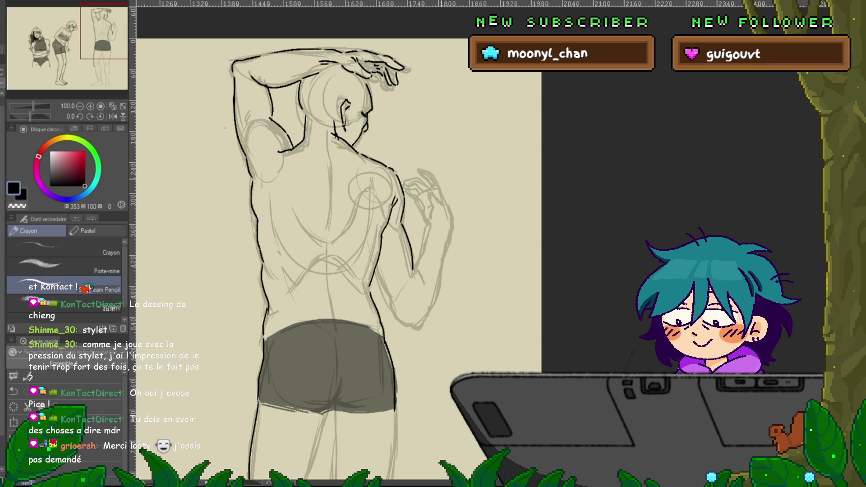
Sketch diagonal motion strokes right of the raised hand, then undo them.
drag(461, 138, 453, 158)
drag(465, 142, 456, 160)
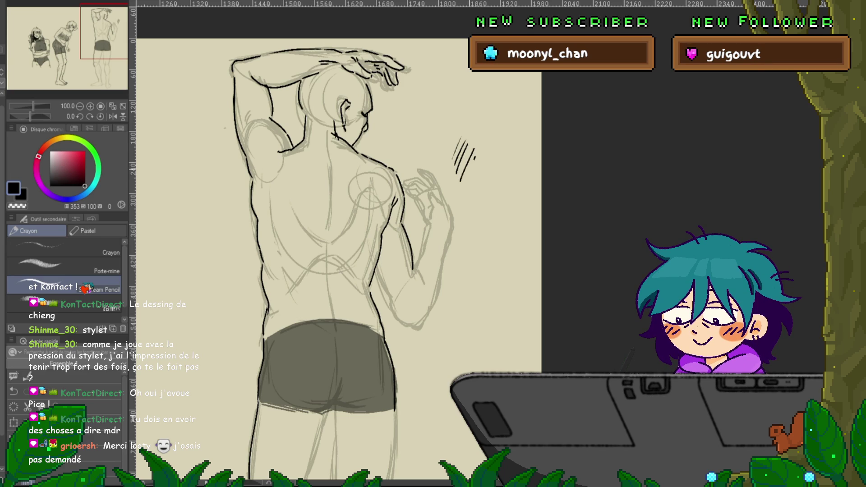
drag(473, 135, 456, 166)
drag(472, 136, 456, 169)
drag(476, 144, 457, 173)
key(ctrl+z)
key(ctrl+z)
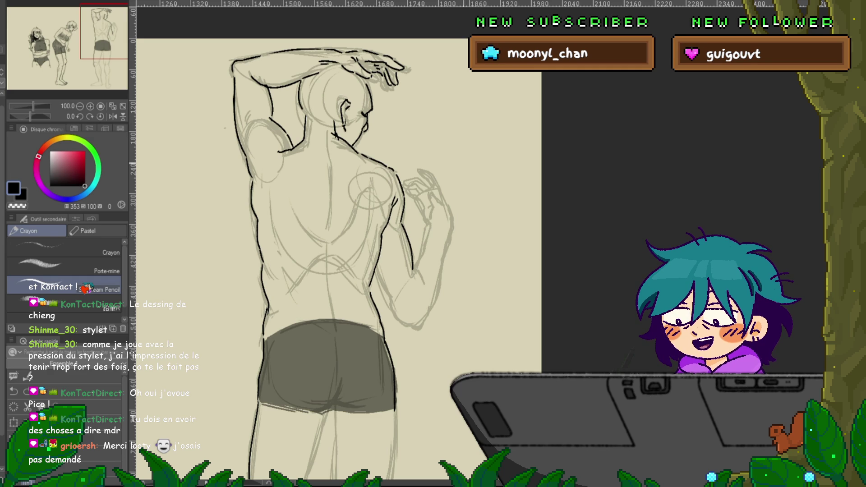
scroll(397, 253, left, 5)
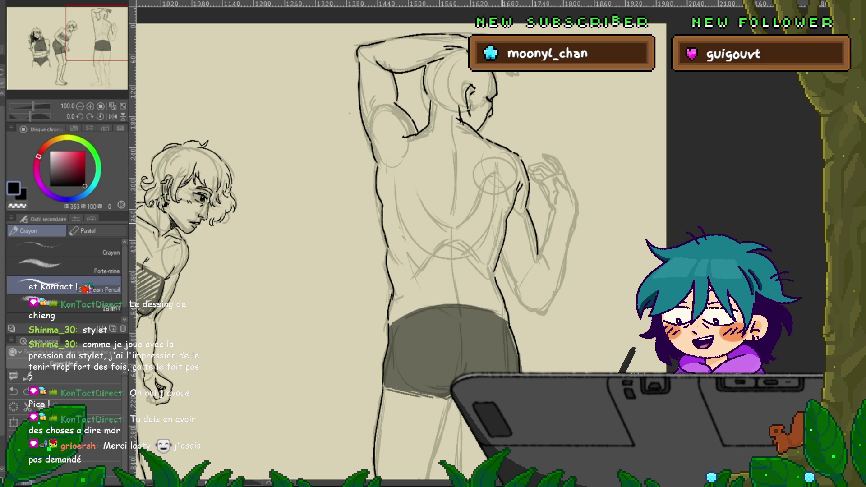
Doodle a waving hand left of the figure, then change the drawing colour from red to black.
drag(266, 271, 273, 303)
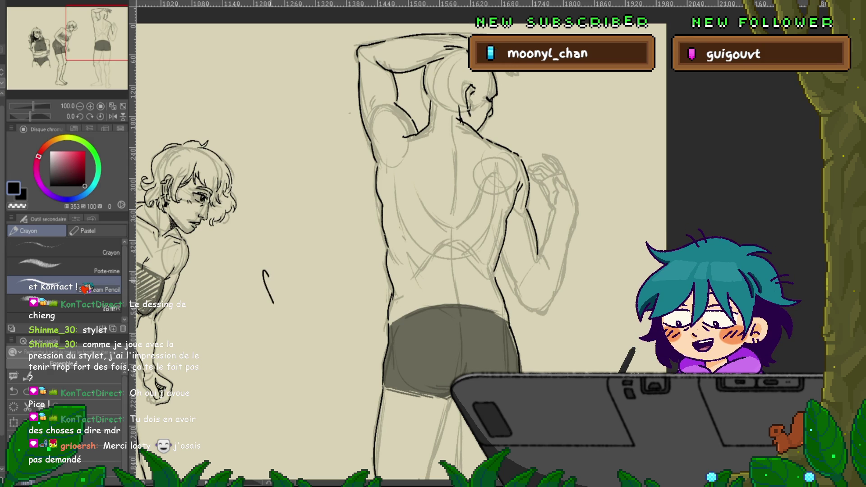
mouse_move(272, 232)
mouse_down()
mouse_move(284, 262)
mouse_move(320, 260)
mouse_move(302, 312)
mouse_up()
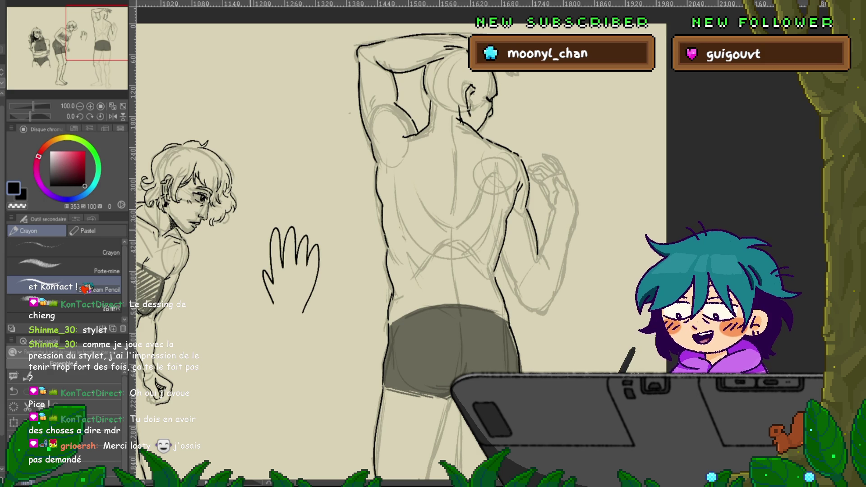
click(85, 151)
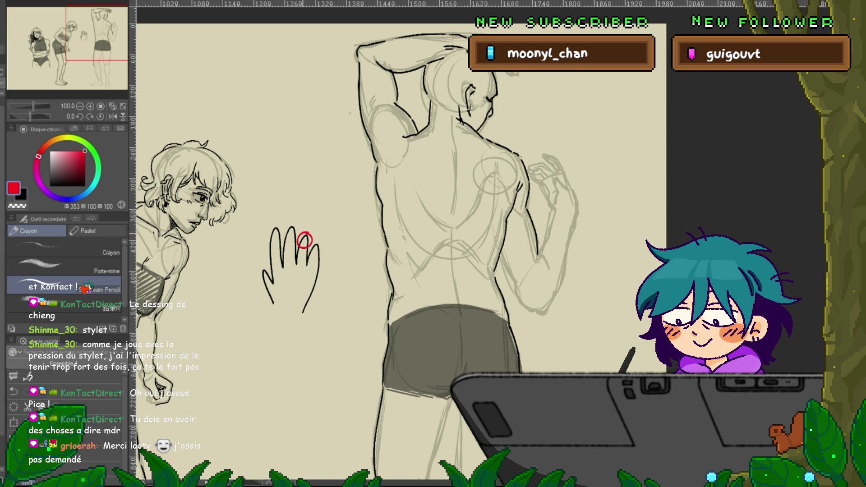
drag(304, 240, 342, 233)
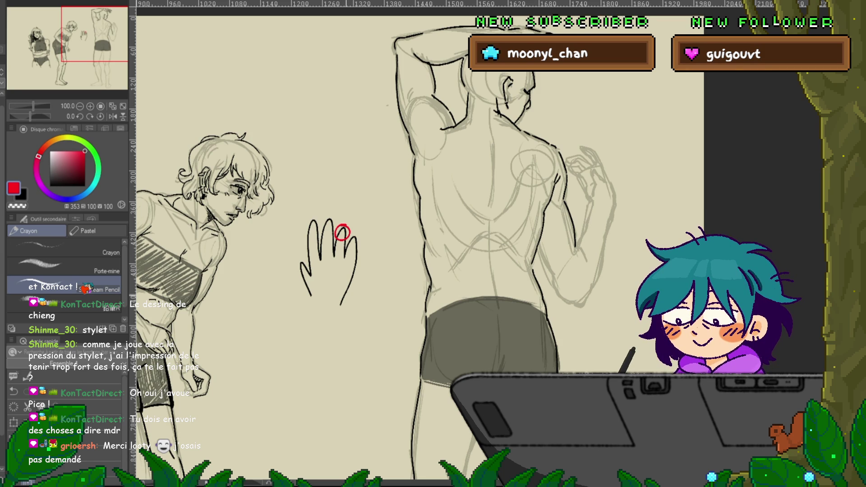
alt+click(342, 232)
mouse_move(340, 234)
mouse_down()
mouse_move(168, 247)
mouse_move(229, 243)
mouse_up()
alt+click(229, 243)
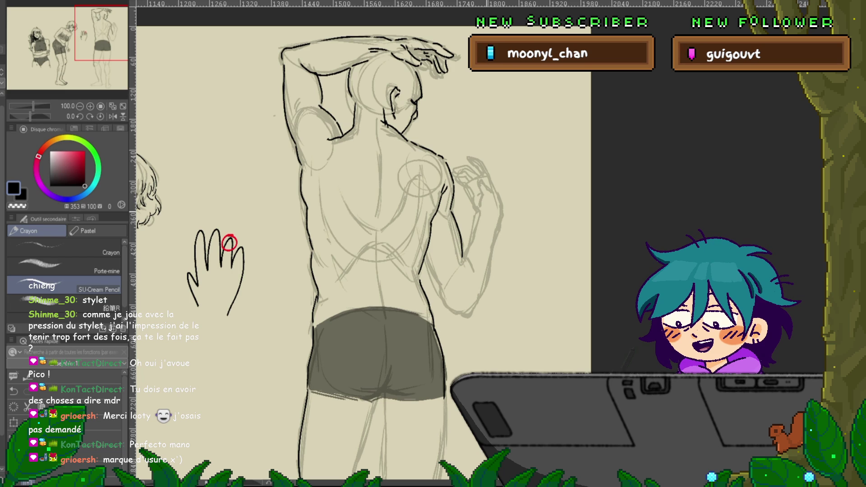
Pan back to the leaning figure and sketch a diagonal pencil below the hand doodle.
drag(229, 243, 194, 226)
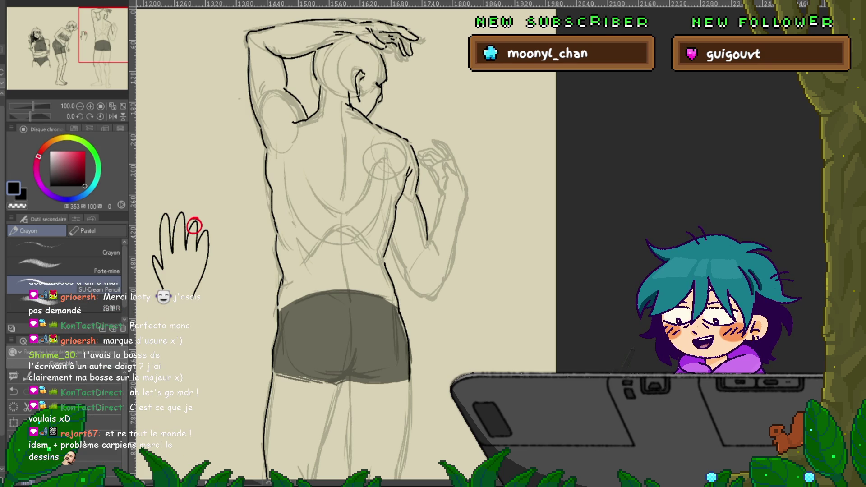
drag(195, 225, 289, 225)
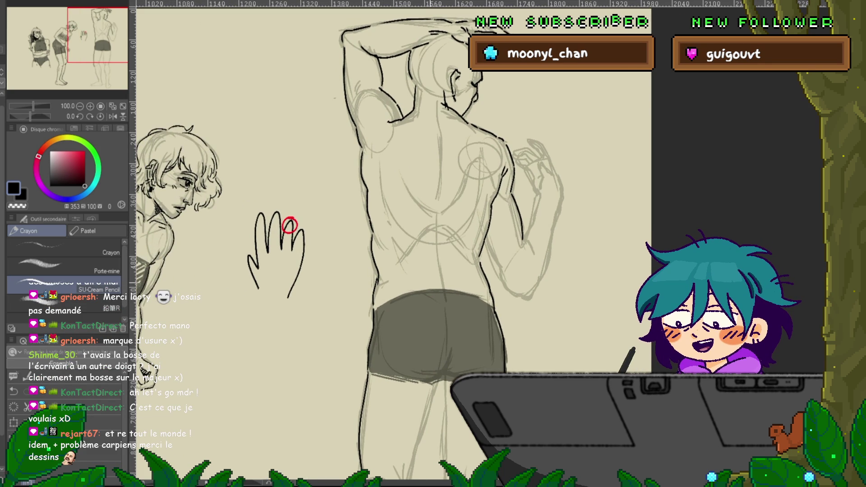
mouse_move(290, 225)
mouse_down()
mouse_move(304, 112)
mouse_move(342, 96)
mouse_up()
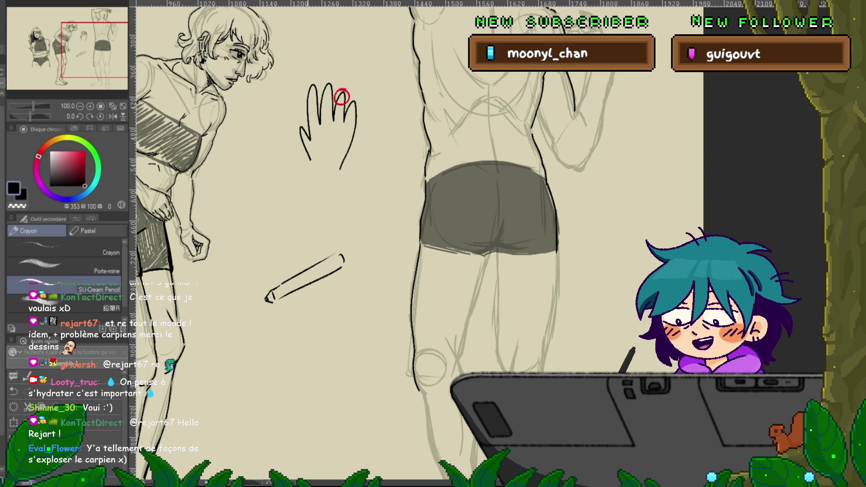
Sketch fingers and a hand's top edge around the pencil doodle, undoing two stray strokes.
mouse_move(286, 289)
mouse_down()
mouse_move(311, 281)
mouse_move(332, 295)
mouse_move(319, 336)
mouse_up()
drag(343, 292, 353, 316)
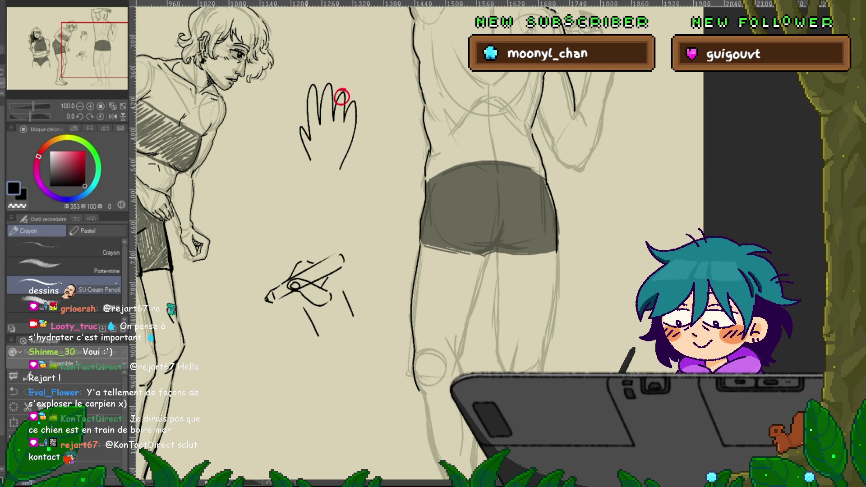
drag(281, 255, 272, 280)
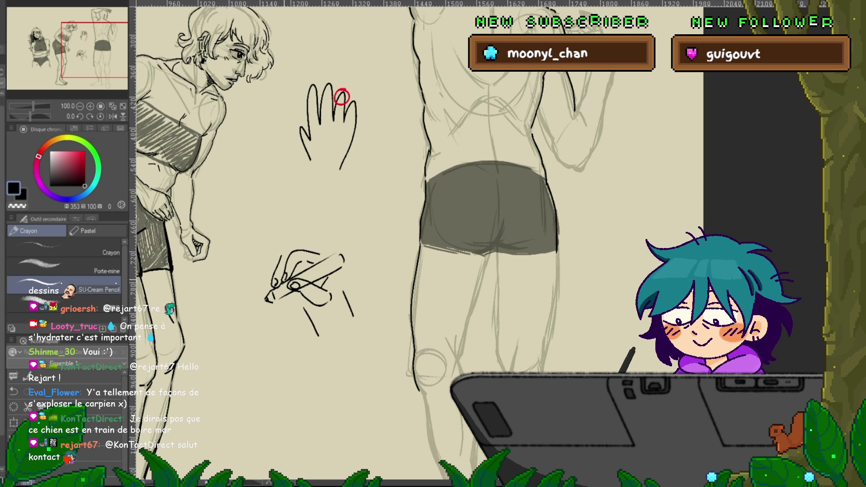
drag(286, 247, 318, 245)
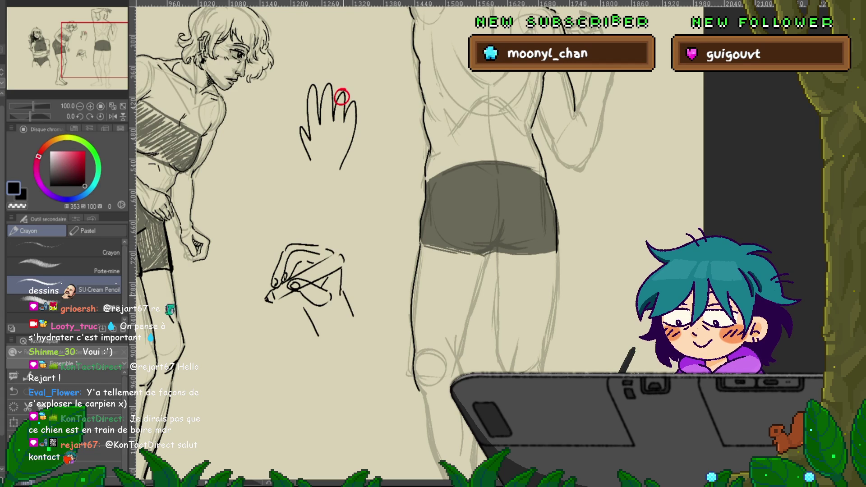
drag(342, 290, 355, 321)
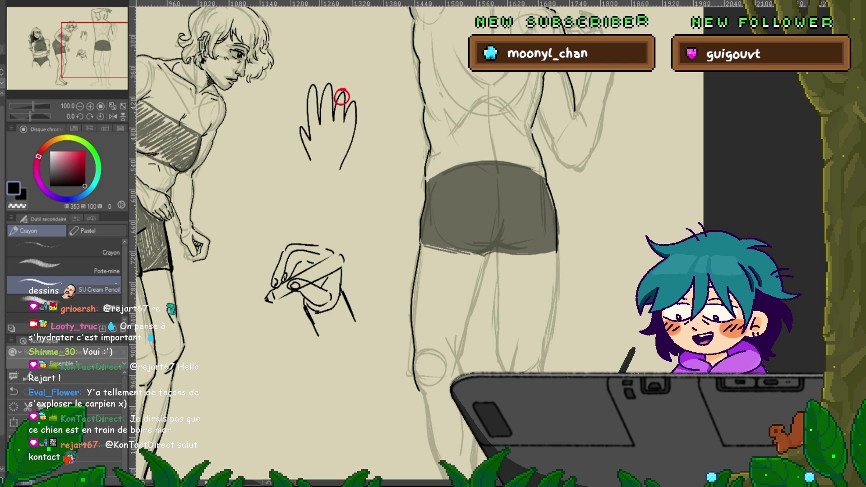
key(ctrl+z)
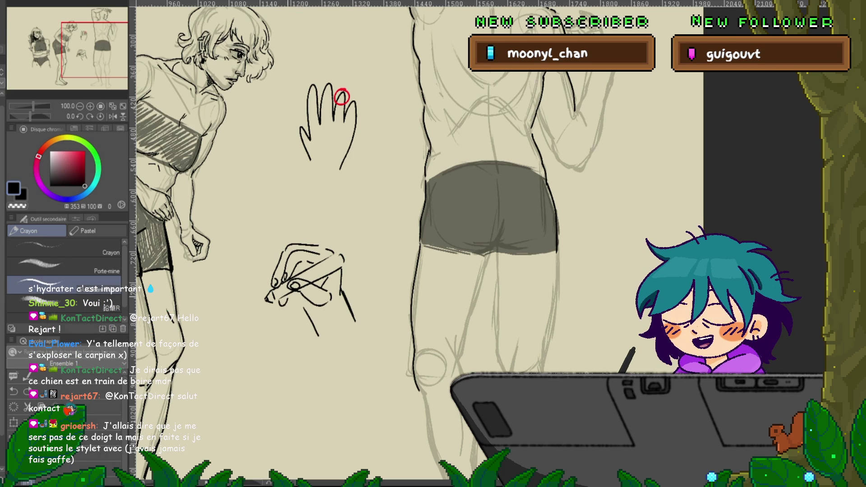
drag(280, 298, 286, 303)
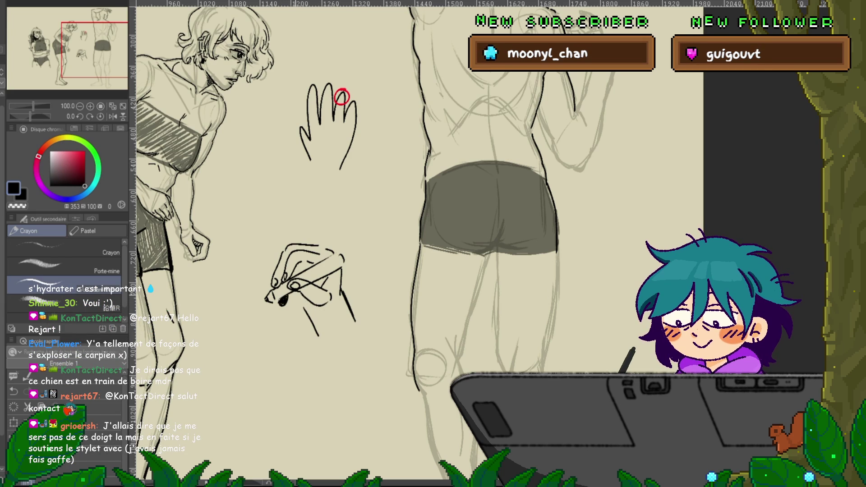
key(ctrl+z)
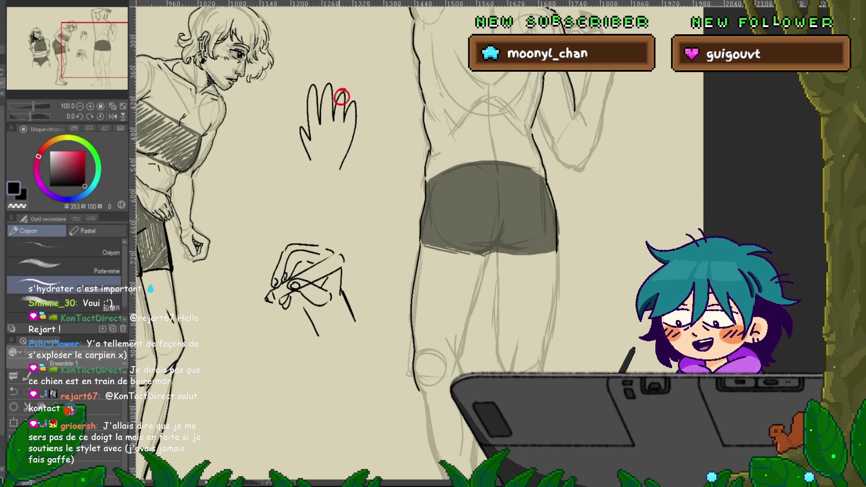
Sketch a second small hand gripping a pen below the first hand sketch.
drag(342, 96, 357, 2)
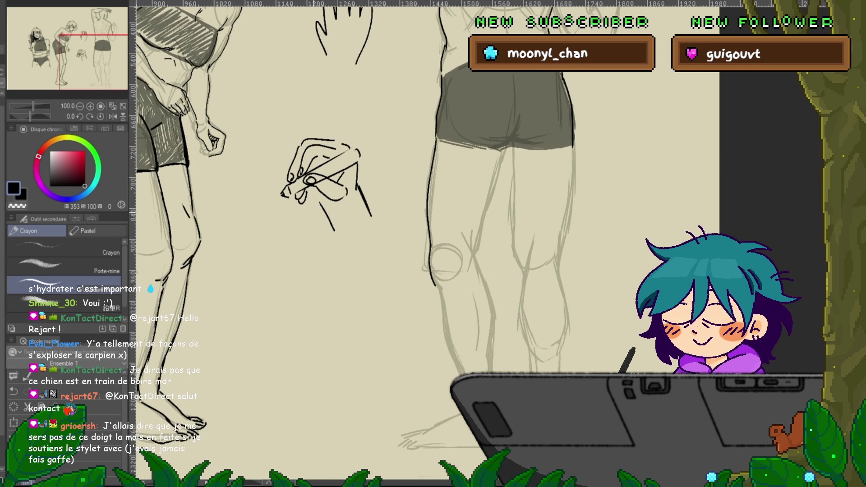
scroll(357, 117, up, 3)
key(ctrl+z)
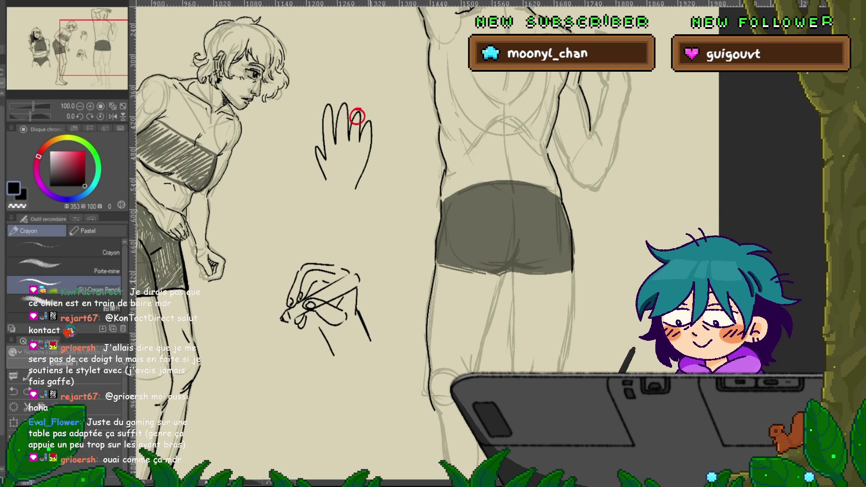
drag(356, 116, 349, 76)
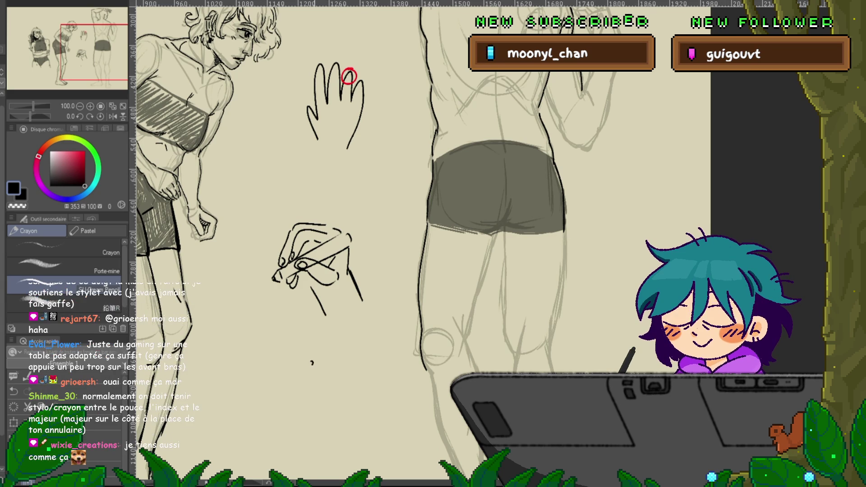
drag(310, 353, 317, 351)
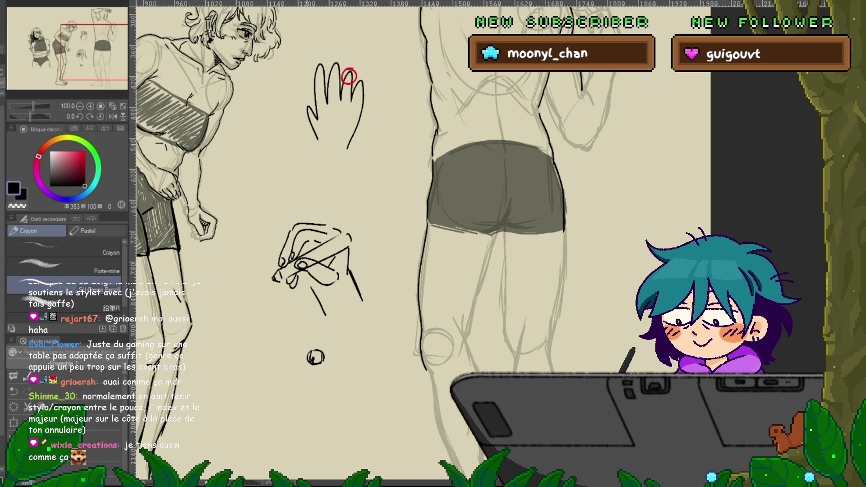
mouse_move(322, 337)
mouse_down()
mouse_move(310, 356)
mouse_move(337, 356)
mouse_up()
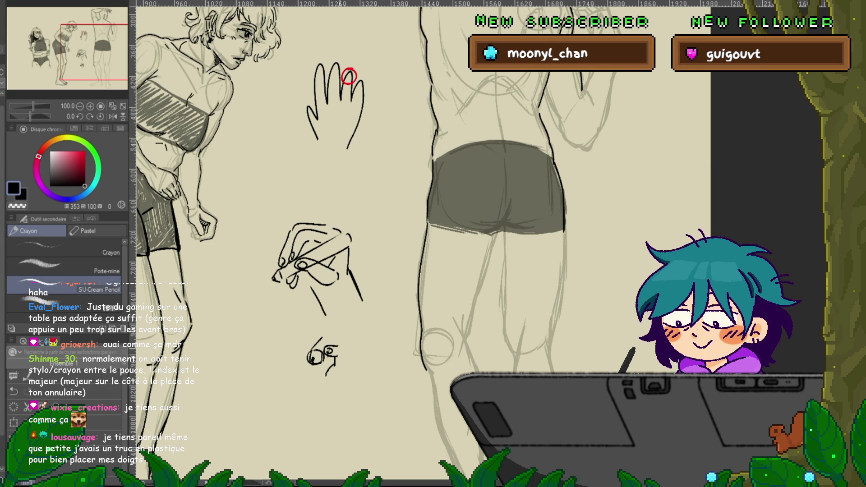
mouse_move(341, 348)
mouse_down()
mouse_move(346, 365)
mouse_move(312, 352)
mouse_up()
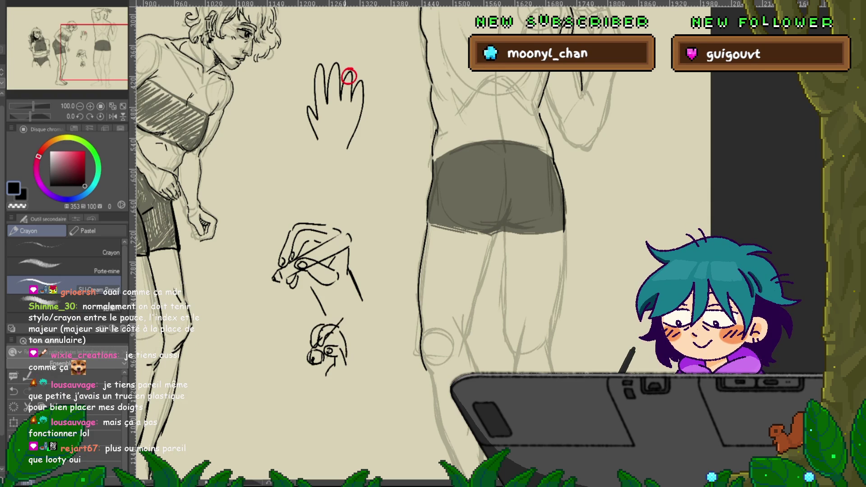
drag(347, 320, 316, 355)
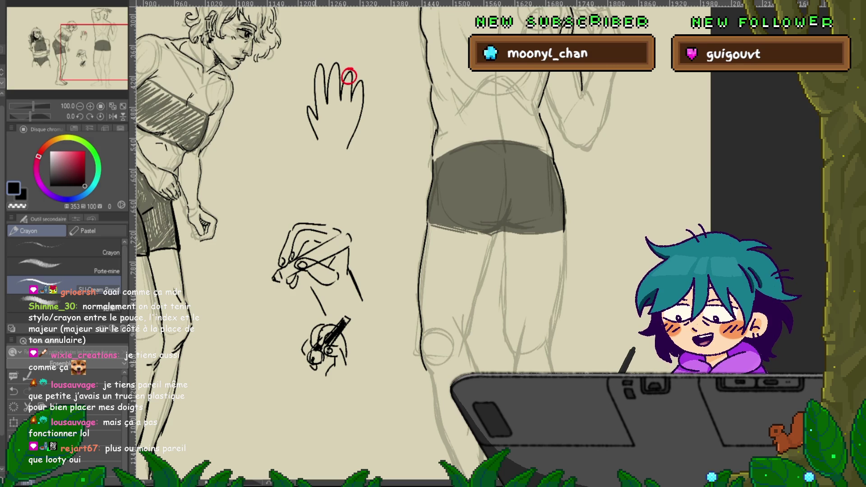
drag(309, 338, 314, 369)
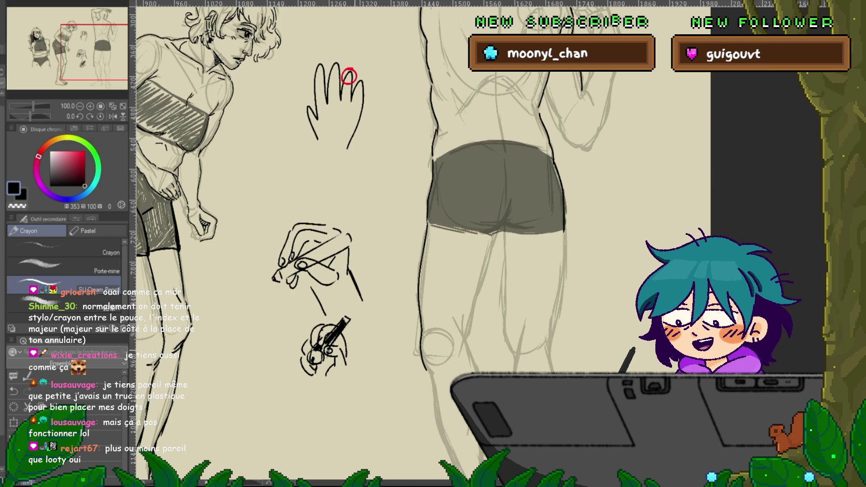
drag(348, 77, 336, 36)
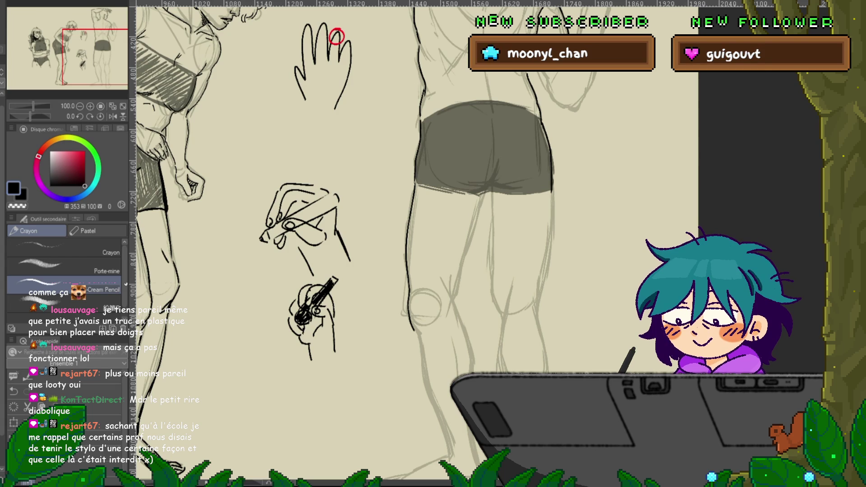
Lasso the hand-and-pen doodles, delete them, and deselect.
key(m)
mouse_move(376, 91)
mouse_down()
mouse_move(358, 20)
mouse_move(234, 235)
mouse_move(372, 217)
mouse_move(371, 117)
mouse_up()
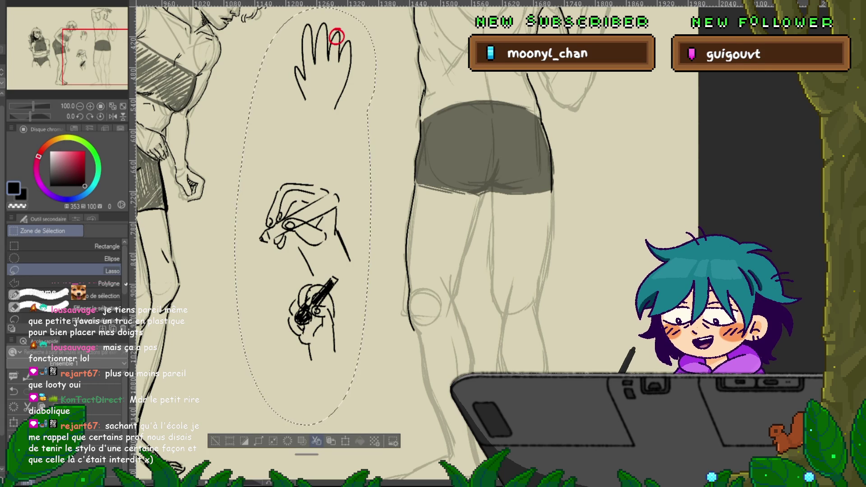
key(Delete)
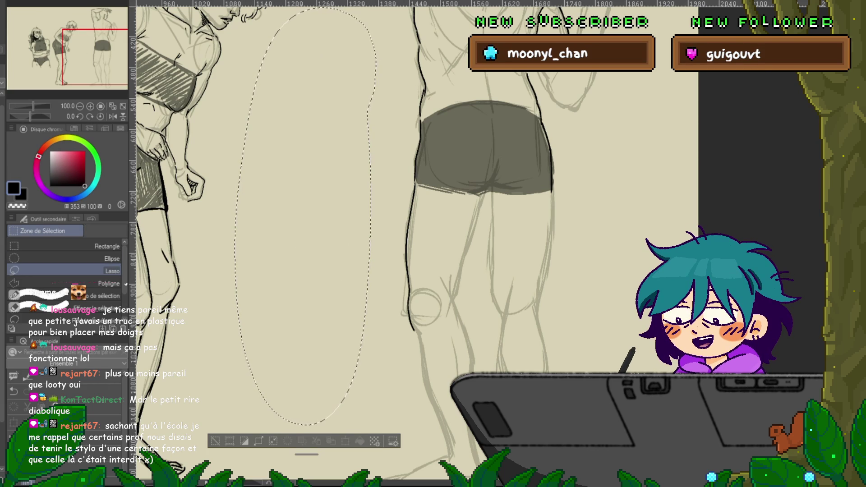
key(ctrl+d)
Return to the pencil and compare the back-view figure with its dark ink lines hidden, then restored.
drag(519, 135, 334, 307)
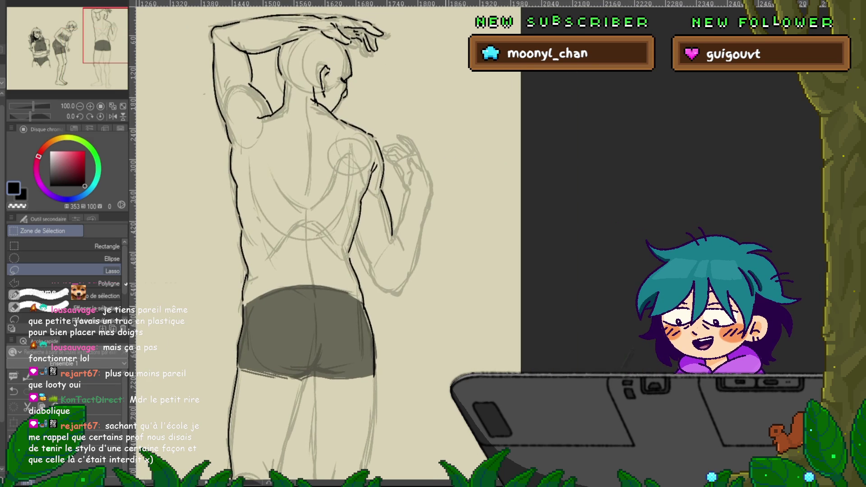
key(p)
drag(315, 226, 338, 244)
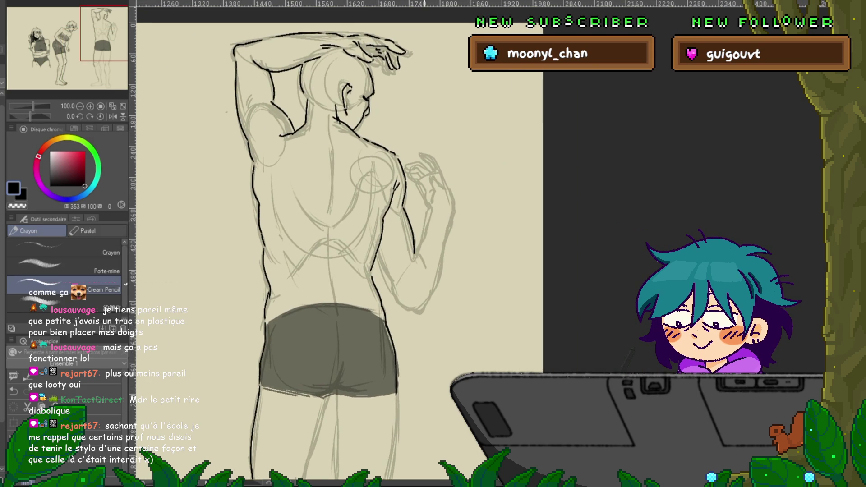
drag(315, 271, 437, 183)
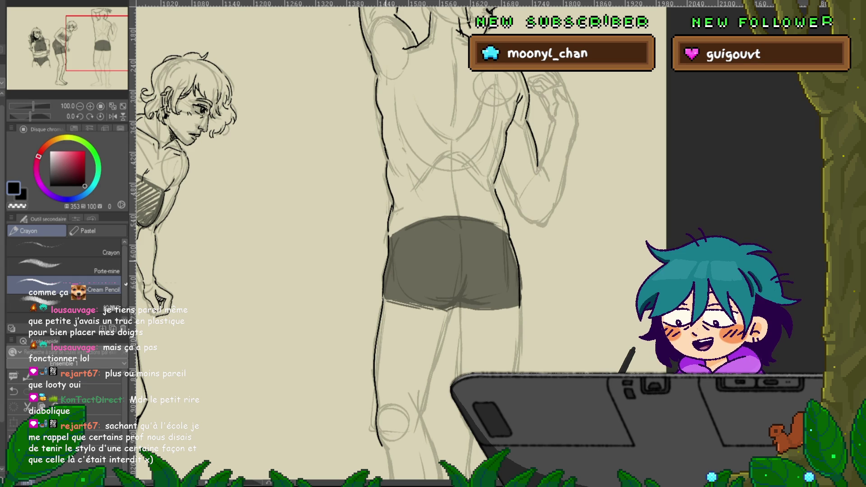
drag(451, 226, 316, 311)
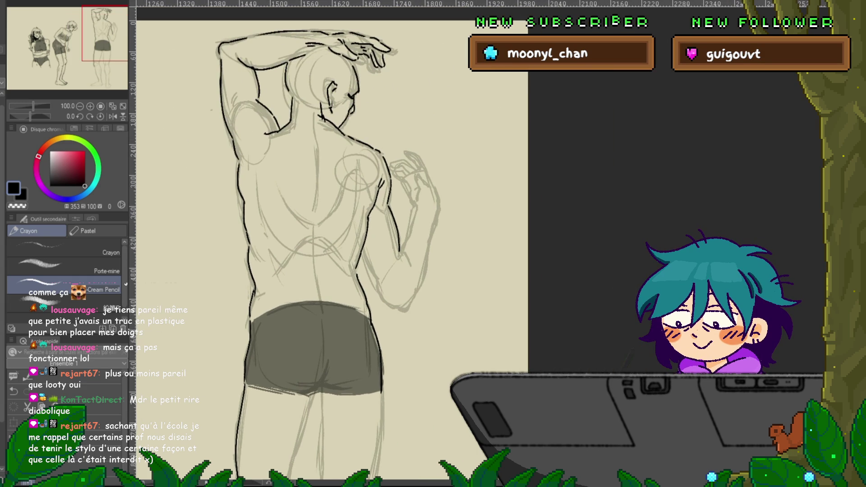
drag(316, 226, 343, 261)
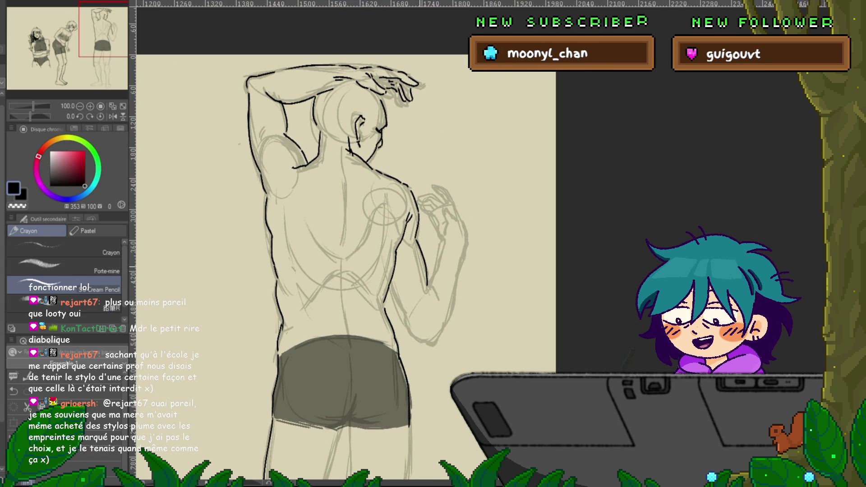
key(Delete)
key(ctrl+z)
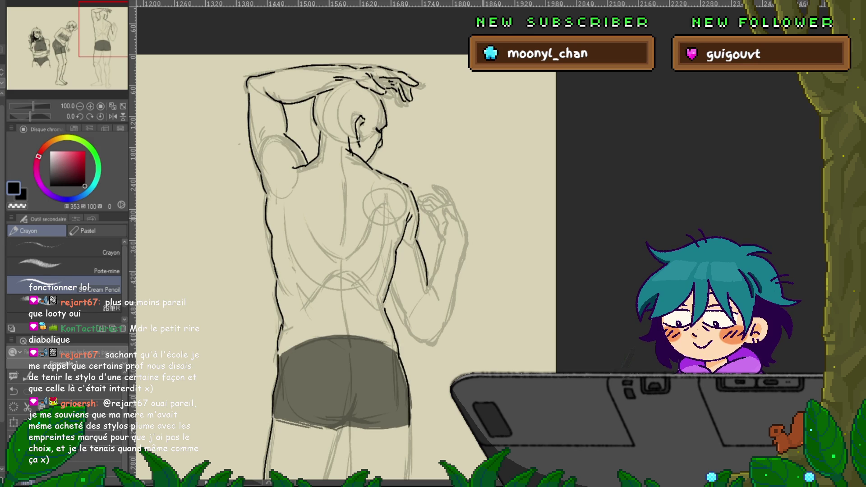
scroll(343, 244, down, 2)
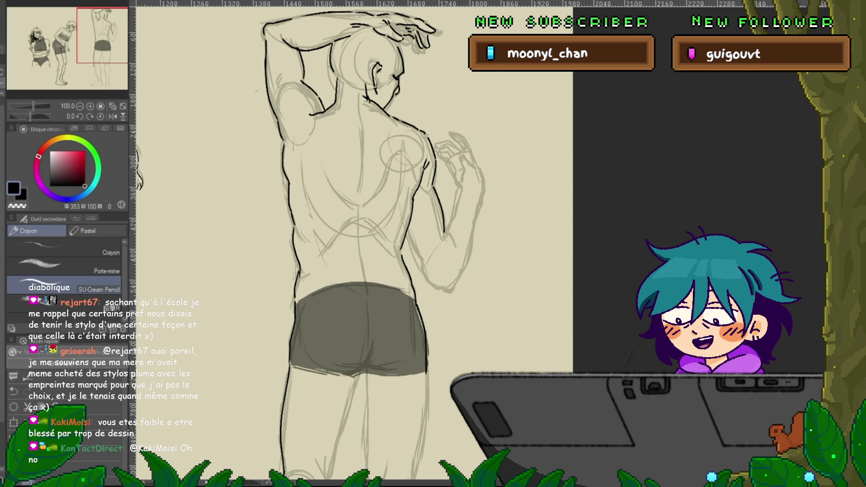
scroll(325, 271, down, 3)
scroll(325, 316, left, 2)
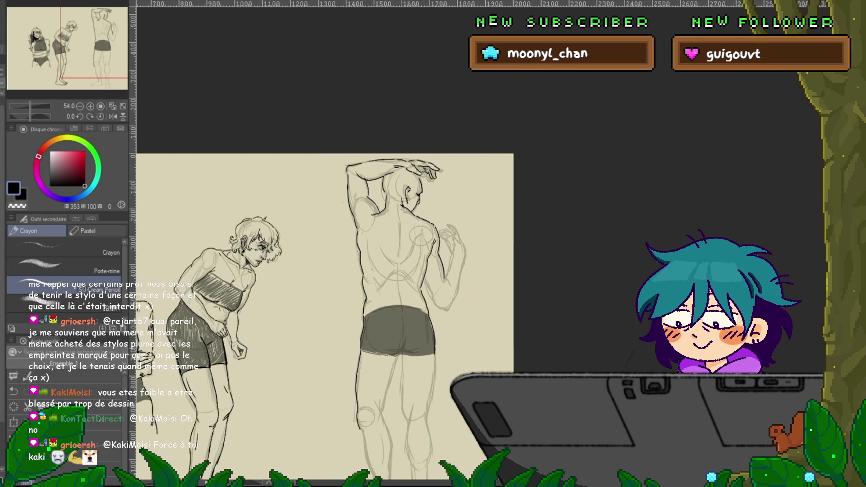
scroll(325, 271, down, 3)
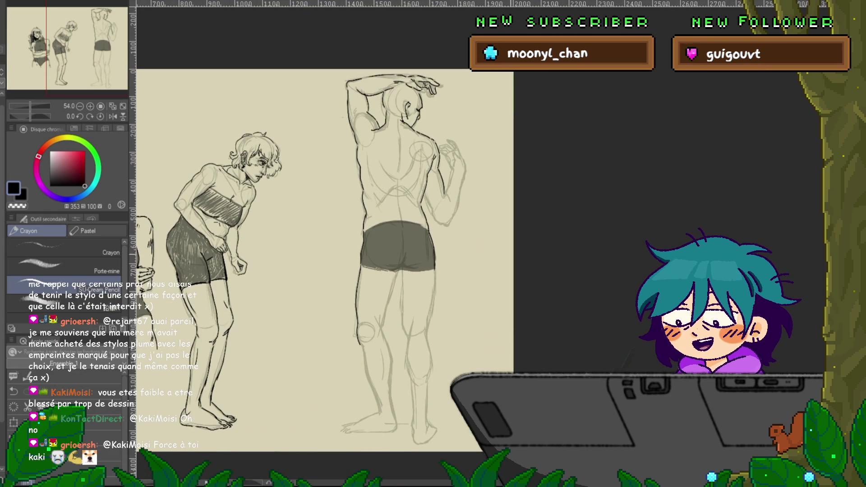
mouse_move(297, 212)
mouse_down()
mouse_move(276, 227)
mouse_move(285, 243)
mouse_move(303, 209)
mouse_up()
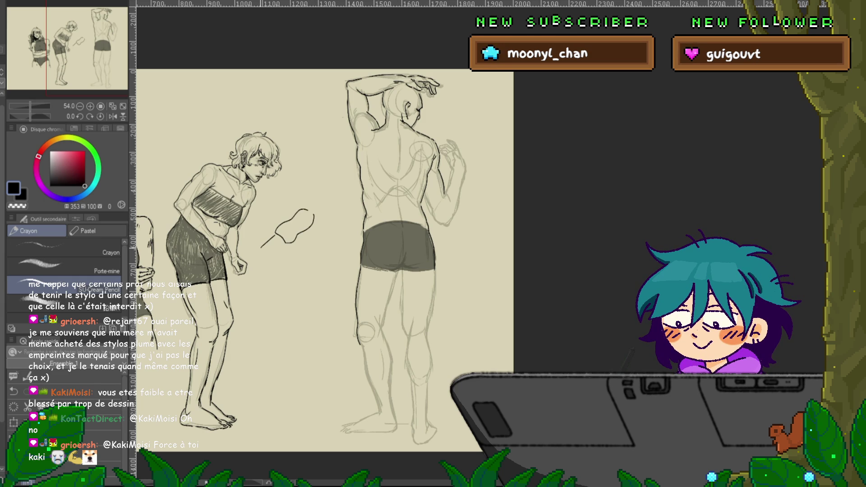
mouse_move(262, 248)
mouse_down()
mouse_move(269, 258)
mouse_move(276, 235)
mouse_move(285, 243)
mouse_up()
drag(315, 215, 337, 200)
drag(316, 270, 369, 283)
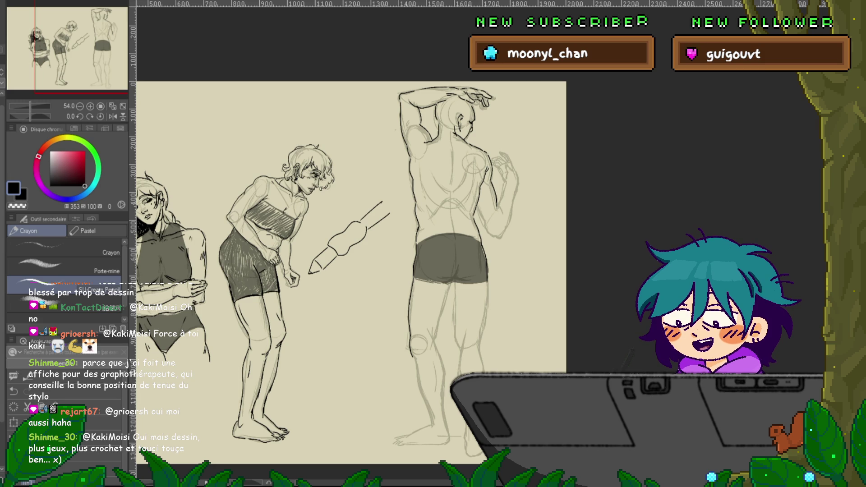
scroll(352, 266, down, 1)
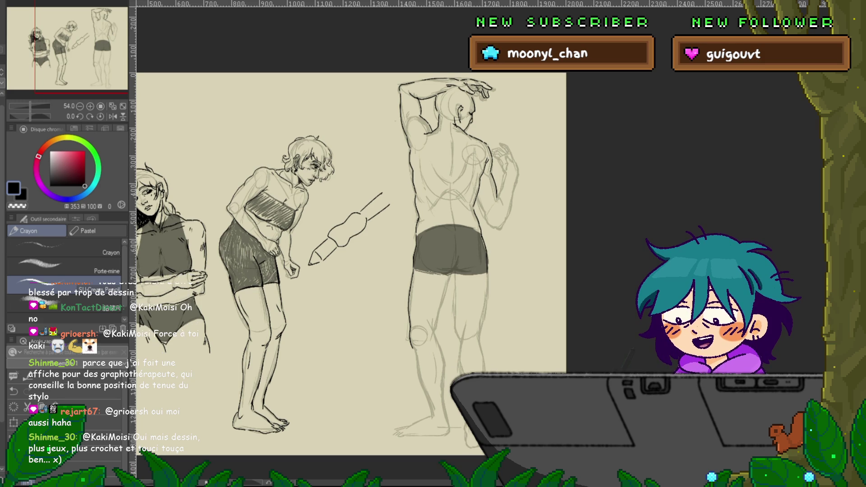
key(ctrl+z)
key(ctrl+z)
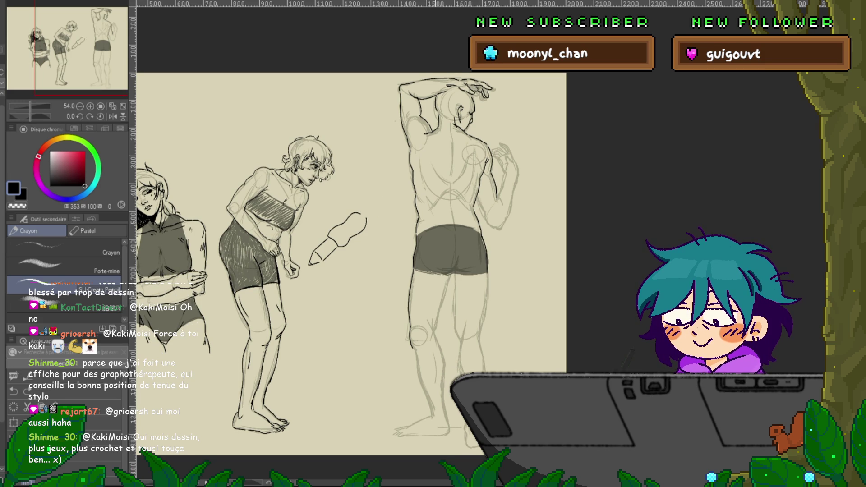
key(ctrl+z)
key(ctrl+z)
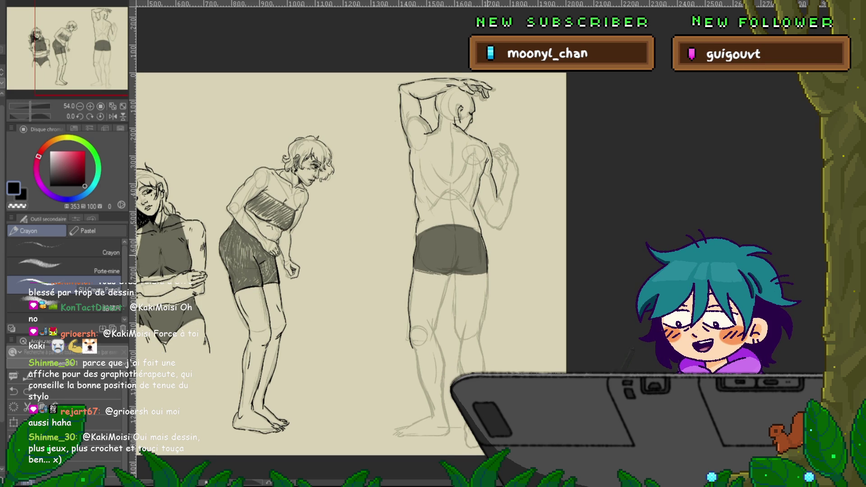
drag(352, 266, 259, 288)
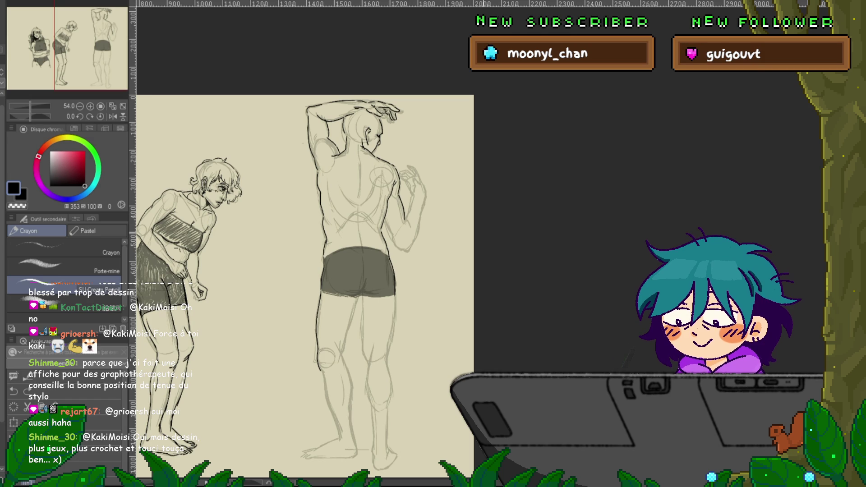
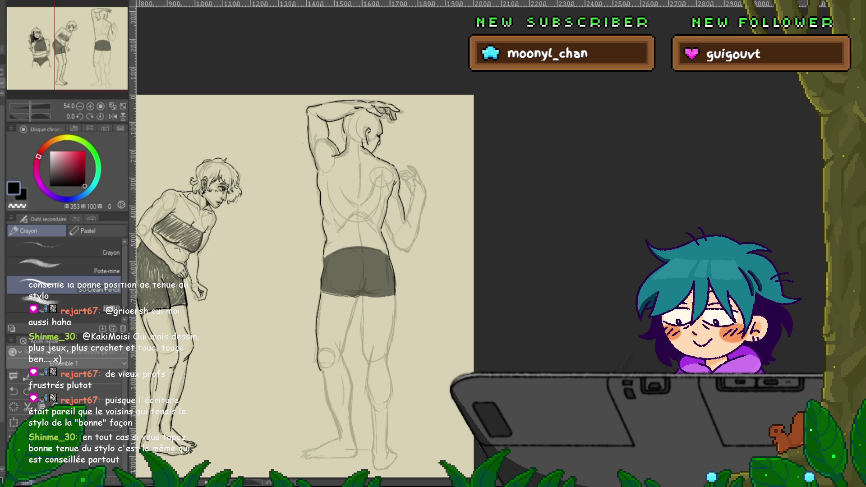
Zoom in on the right-hand raised-arm figure and extend the bent arm's ink outline downward.
scroll(352, 203, up, 3)
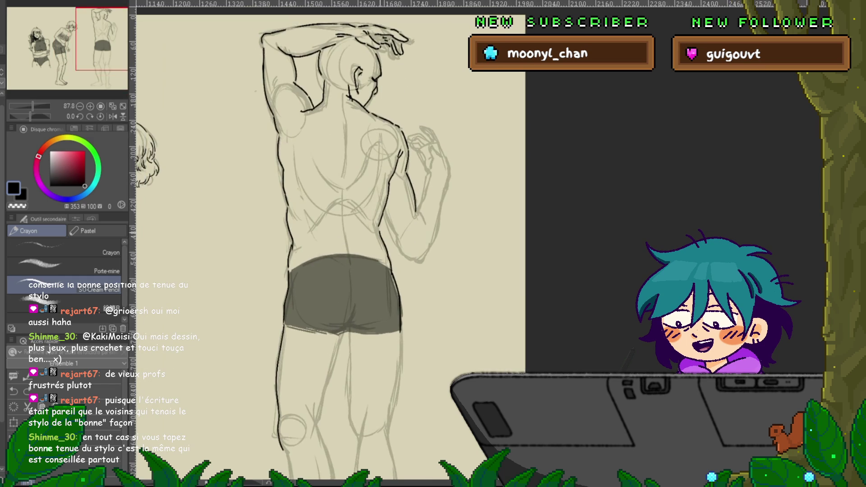
scroll(342, 244, up, 3)
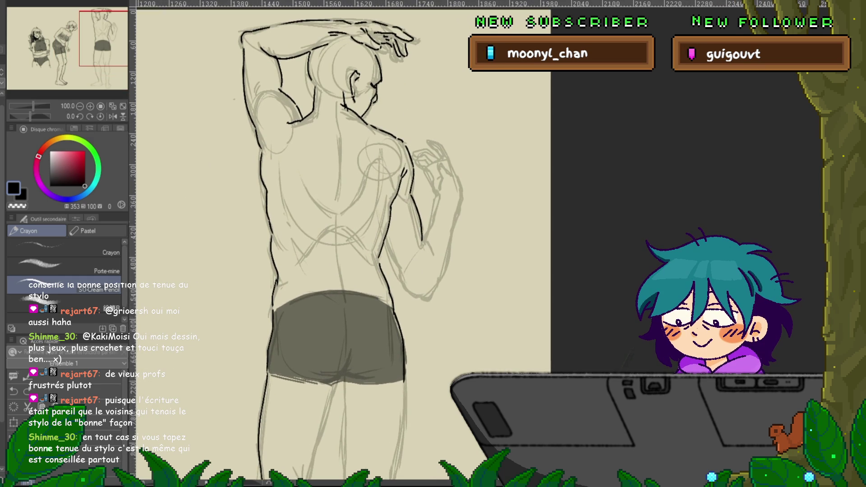
scroll(343, 217, up, 2)
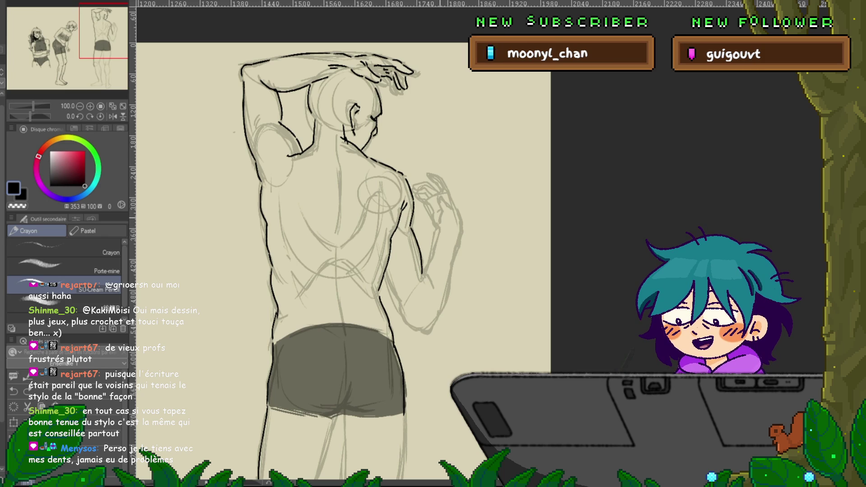
scroll(343, 257, up, 1)
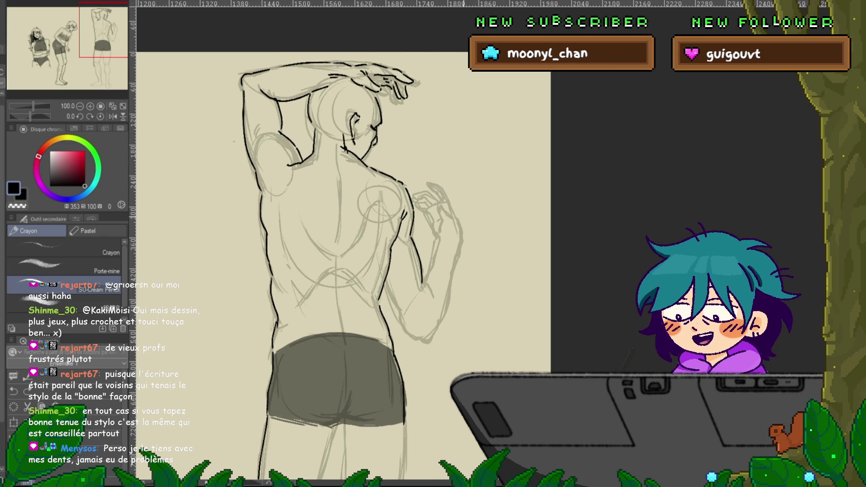
drag(422, 282, 428, 298)
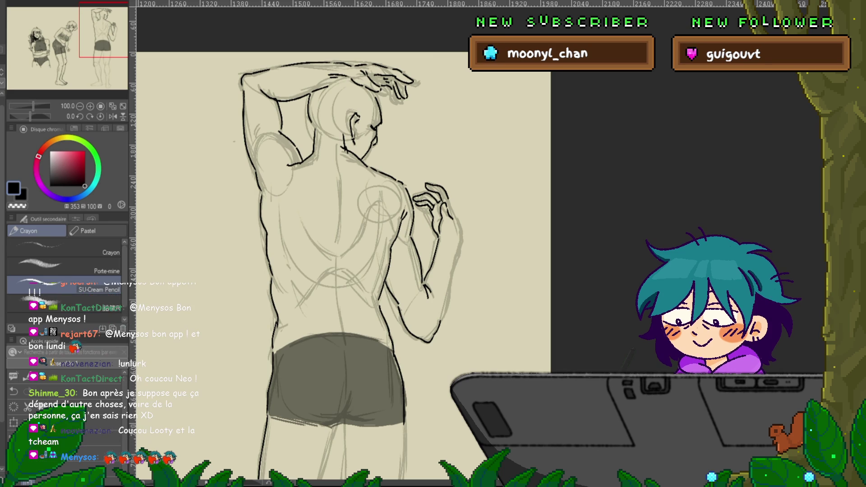
mouse_move(339, 271)
mouse_down()
mouse_move(336, 237)
mouse_move(321, 218)
mouse_up()
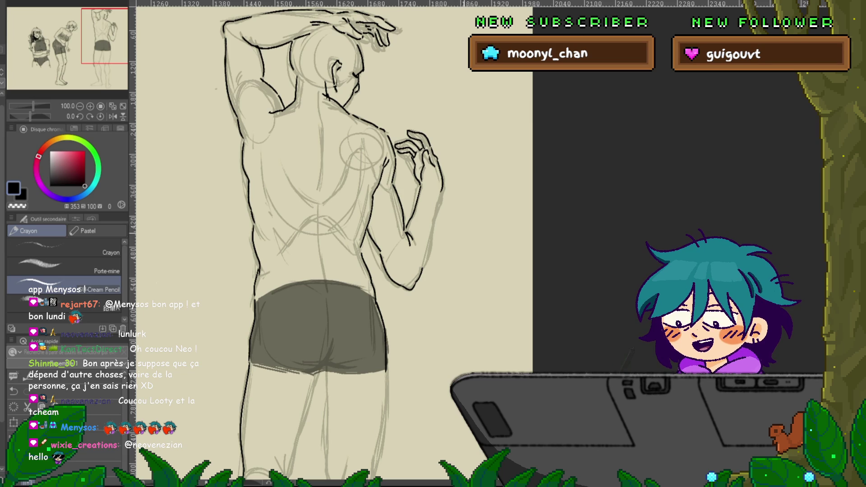
mouse_move(453, 205)
mouse_down()
mouse_move(446, 245)
mouse_move(465, 237)
mouse_up()
drag(472, 216, 471, 235)
drag(477, 219, 477, 235)
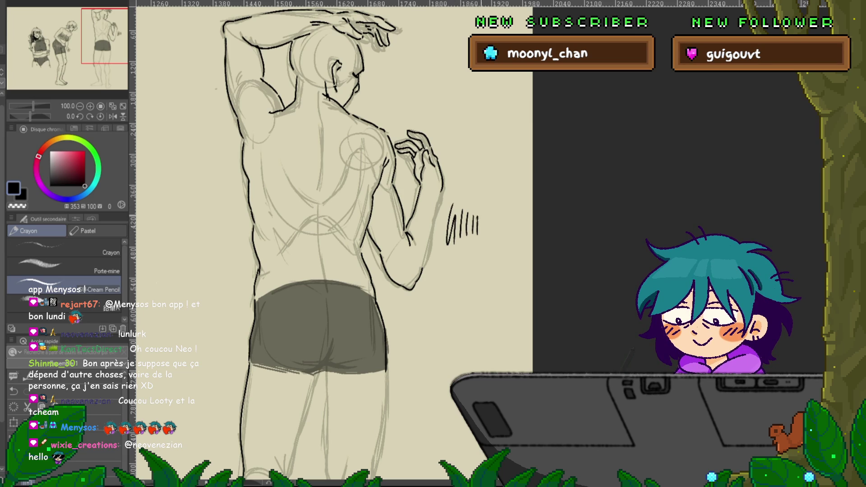
drag(468, 186, 468, 204)
drag(474, 188, 472, 206)
drag(479, 194, 488, 227)
key(ctrl+z)
key(ctrl+z)
key(ctrl+z)
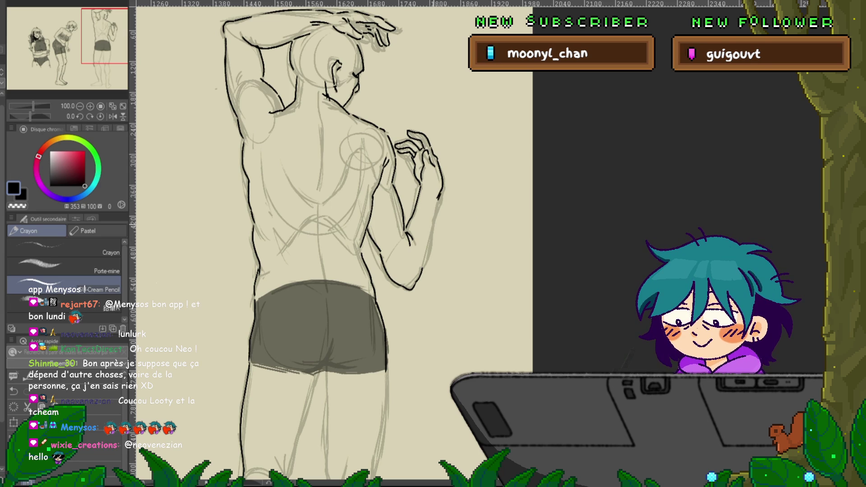
scroll(289, 244, down, 1)
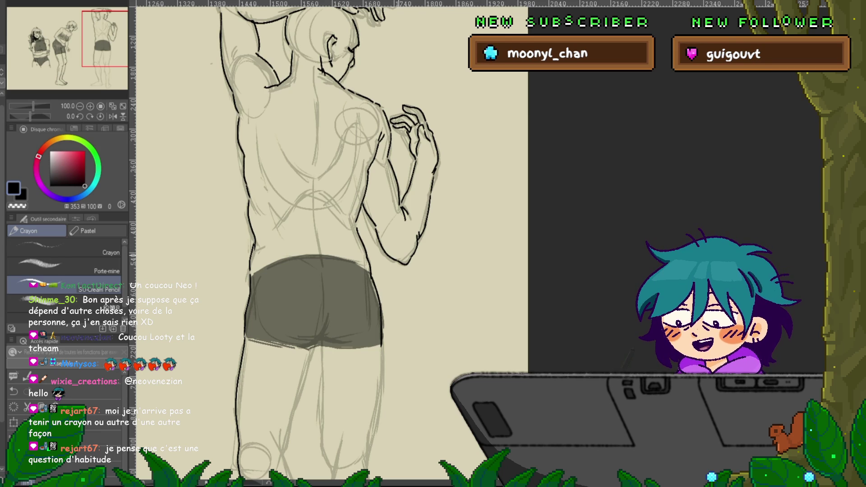
drag(316, 226, 332, 271)
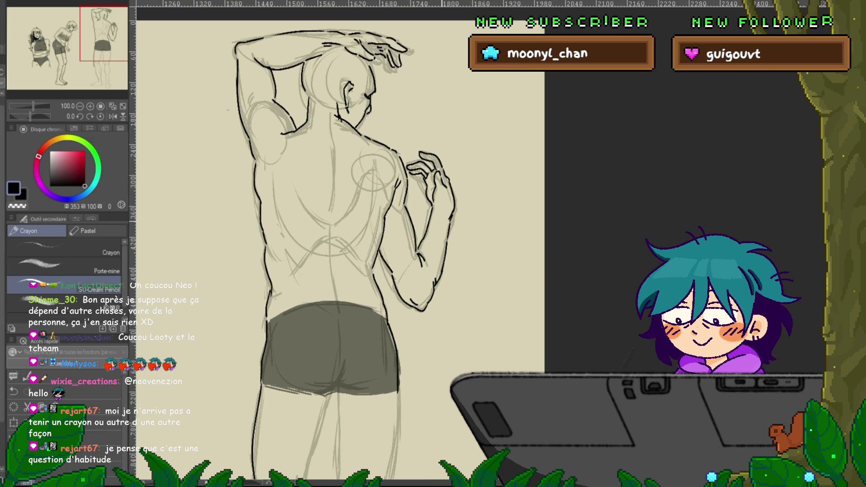
drag(338, 271, 359, 231)
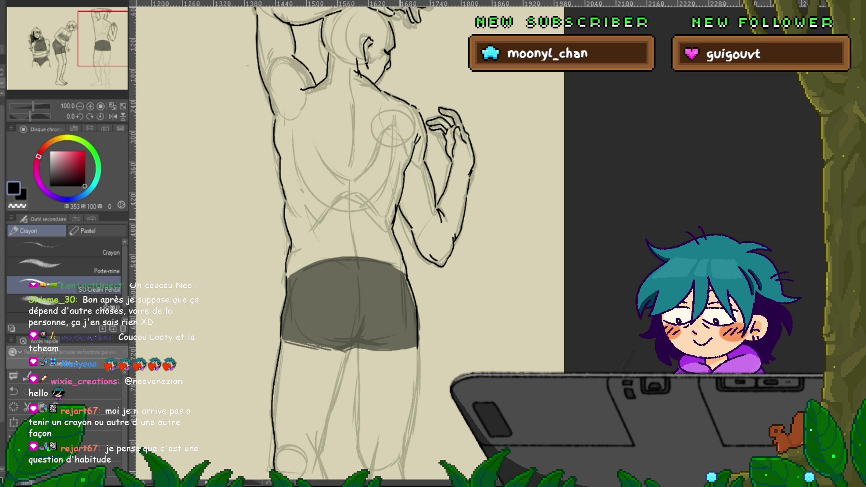
drag(338, 226, 345, 300)
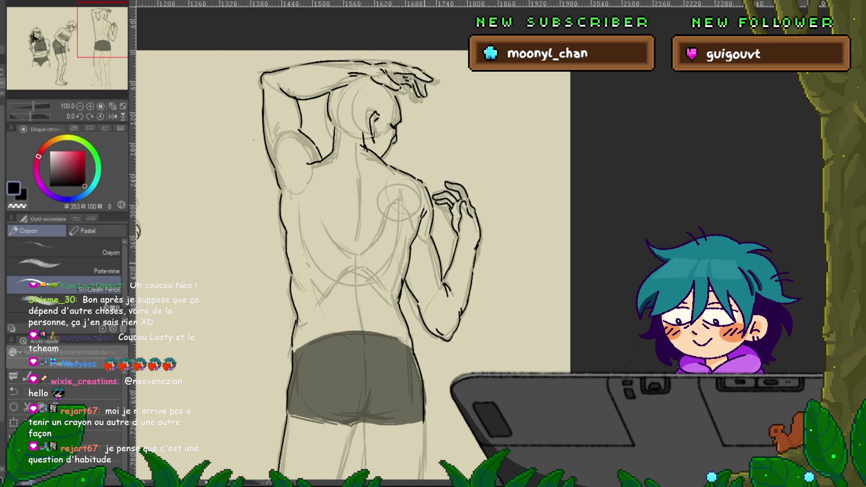
mouse_move(343, 406)
mouse_down()
mouse_move(332, 69)
mouse_move(348, 21)
mouse_move(360, 60)
mouse_up()
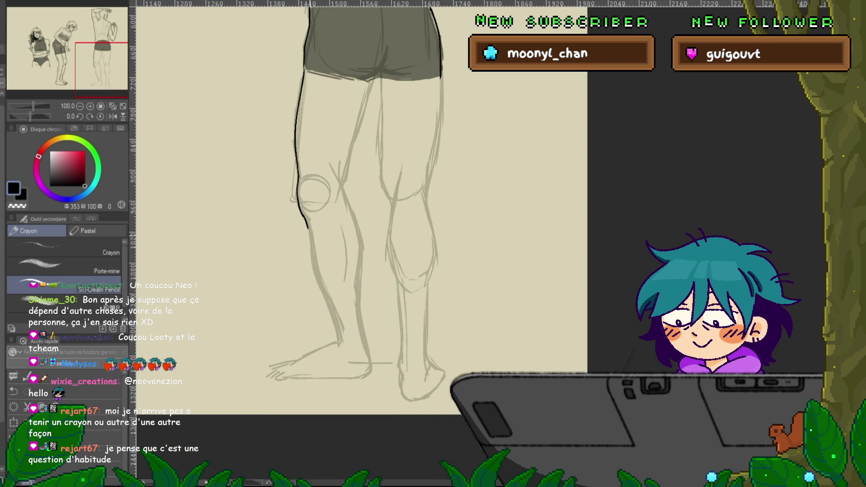
Ink the outer edge of the left leg and the top of the left foot.
drag(309, 228, 338, 318)
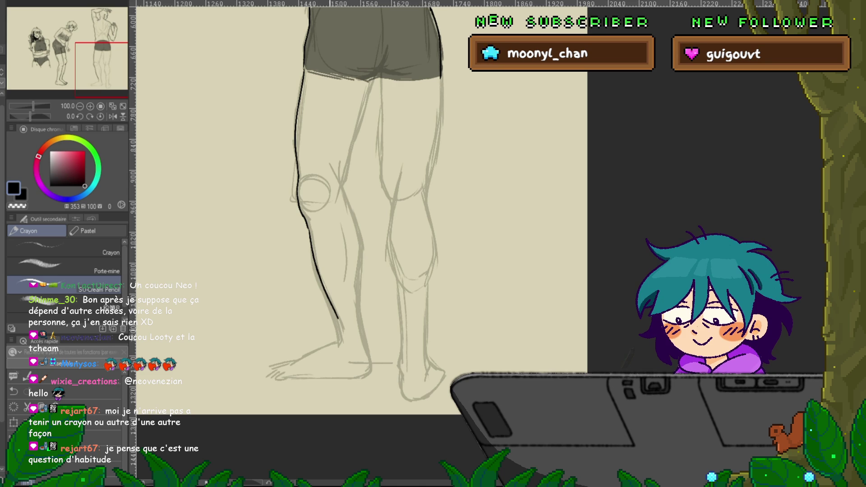
mouse_move(316, 203)
mouse_down()
mouse_move(348, 203)
mouse_move(347, 166)
mouse_up()
drag(371, 302, 325, 324)
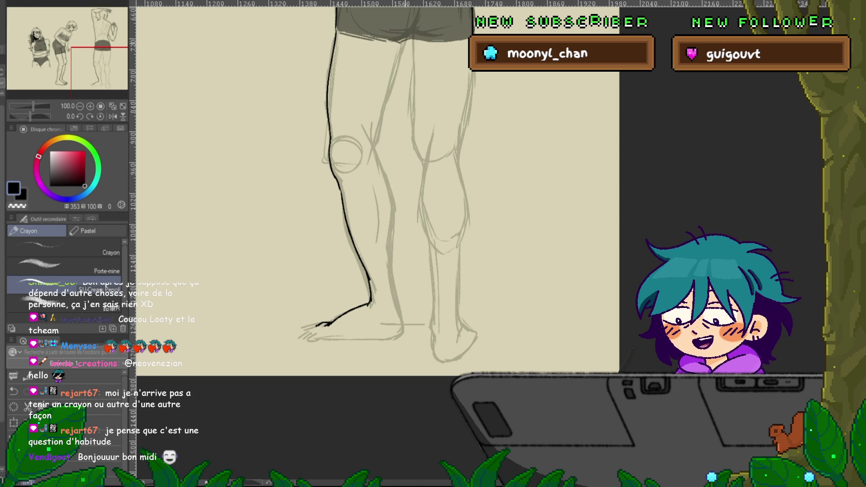
Ink the shorts' lower edge and the inner thigh and shin line to the ankle, redrawing the thigh once.
drag(419, 20, 388, 94)
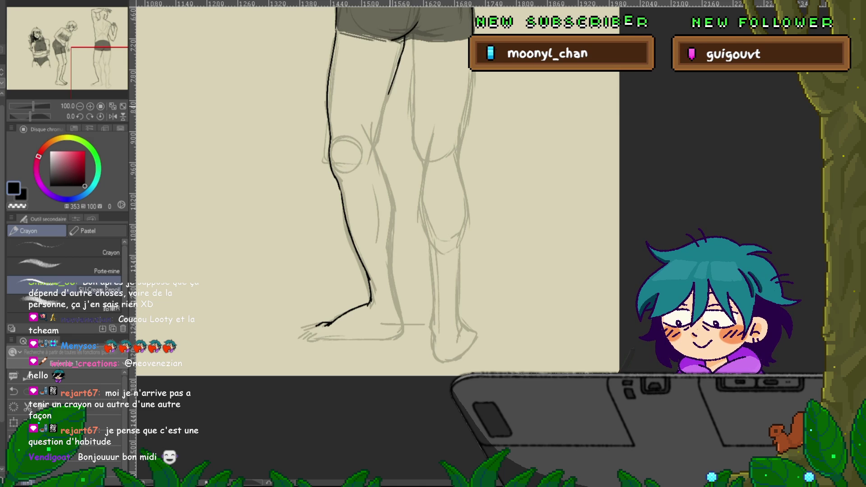
drag(388, 94, 375, 144)
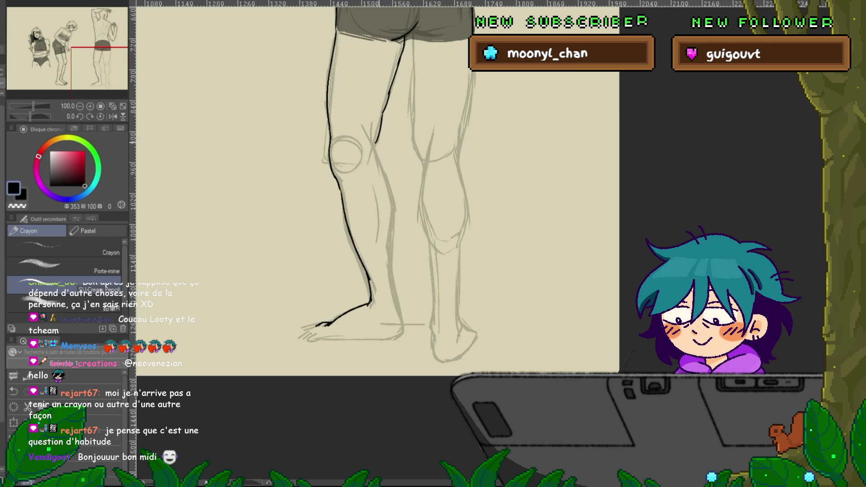
key(ctrl+z)
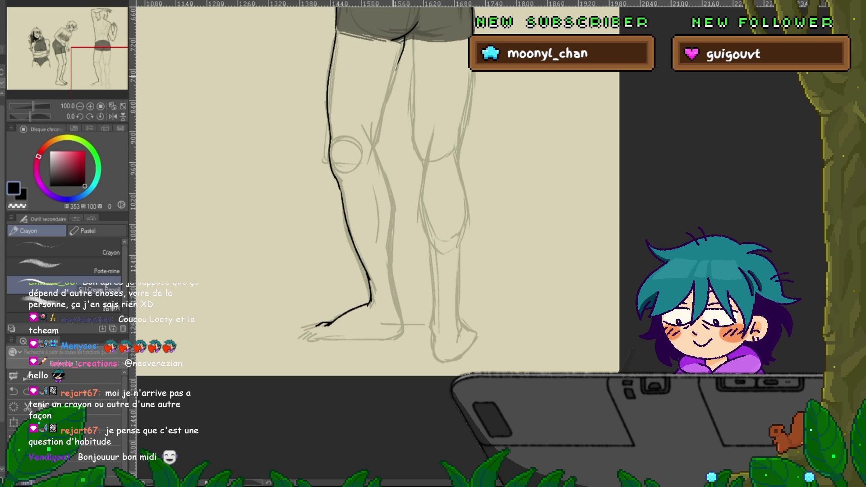
drag(388, 93, 376, 143)
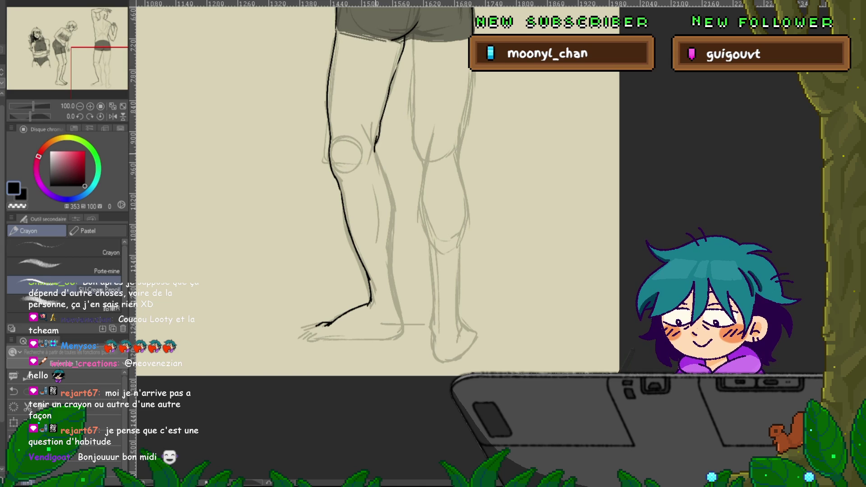
drag(376, 144, 389, 239)
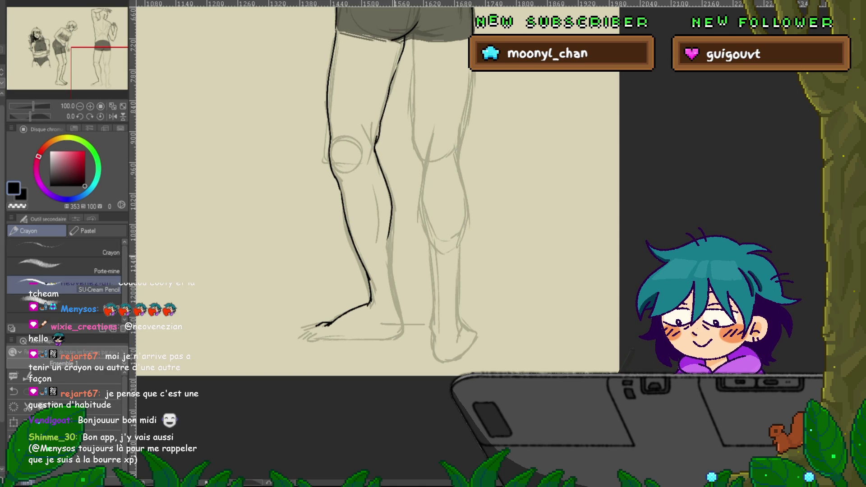
drag(388, 236, 399, 320)
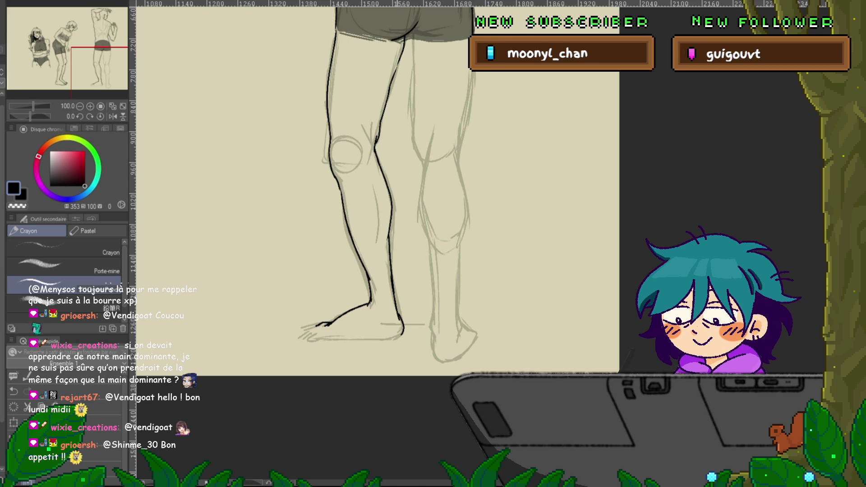
scroll(374, 190, down, 2)
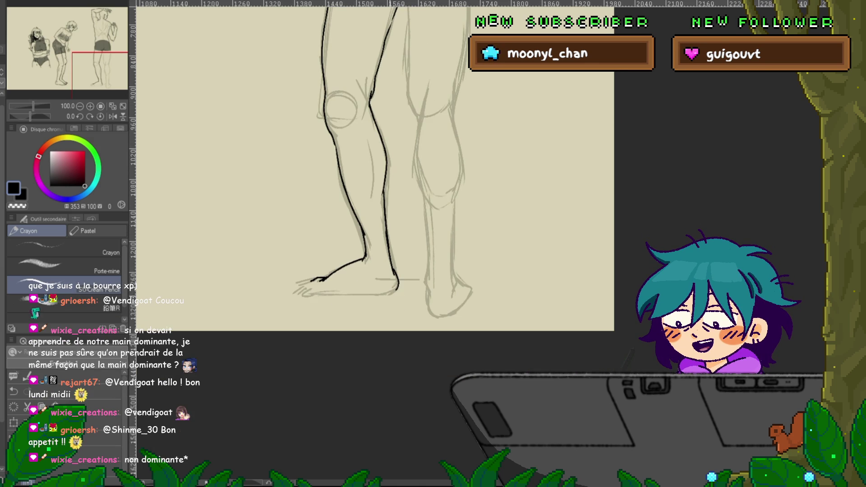
Redraw the left foot's sole in ink and undo the stray hatch strokes beside the feet.
drag(322, 293, 384, 295)
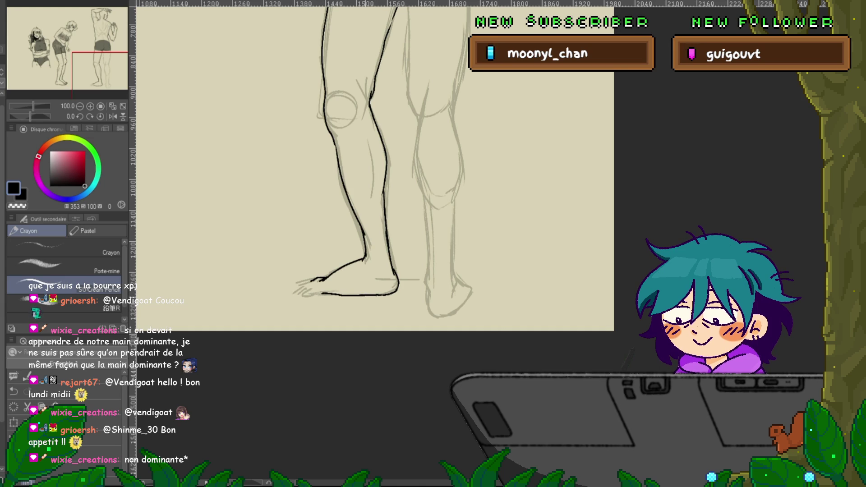
key(ctrl+z)
drag(315, 293, 388, 295)
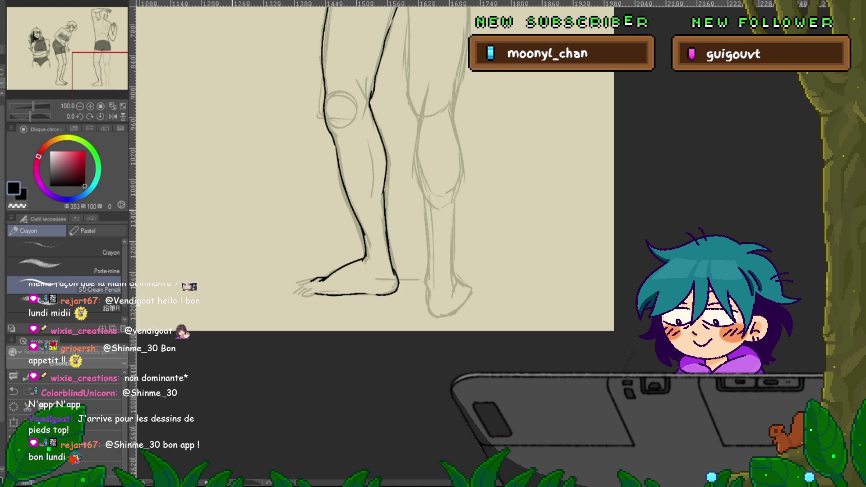
mouse_move(228, 212)
mouse_down()
mouse_move(237, 243)
mouse_move(247, 244)
mouse_up()
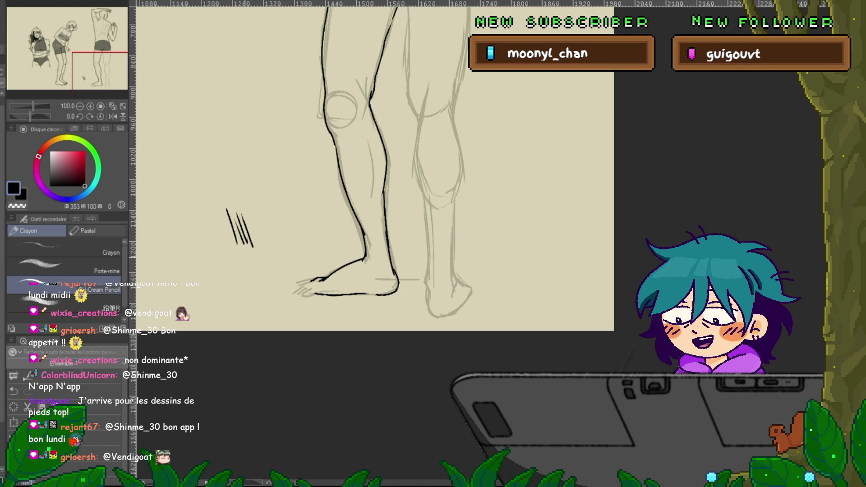
key(ctrl+z)
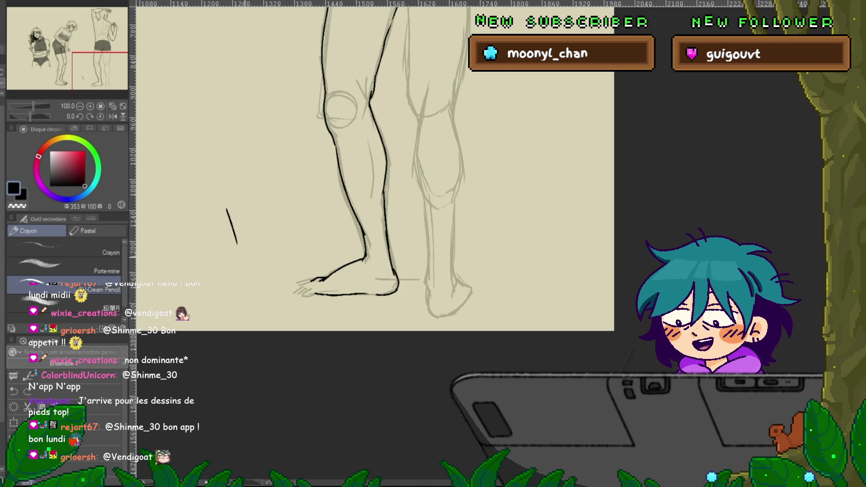
key(ctrl+z)
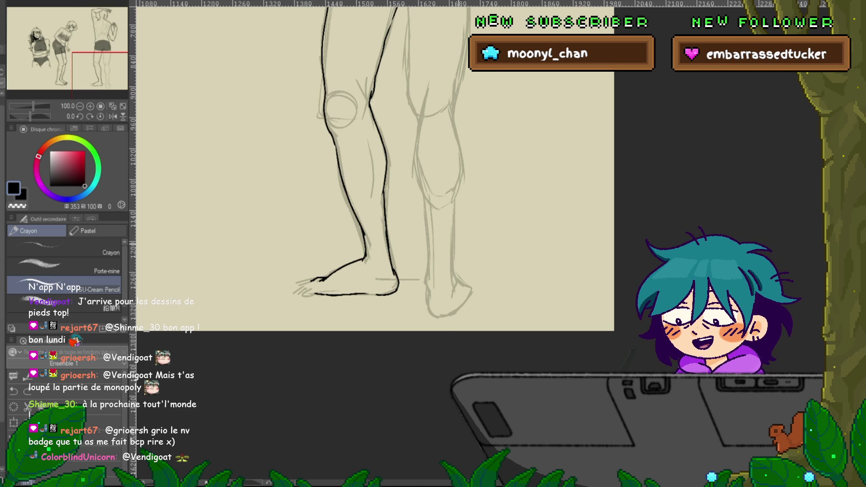
Pan the view back to the standing figures' legs.
scroll(375, 243, up, 10)
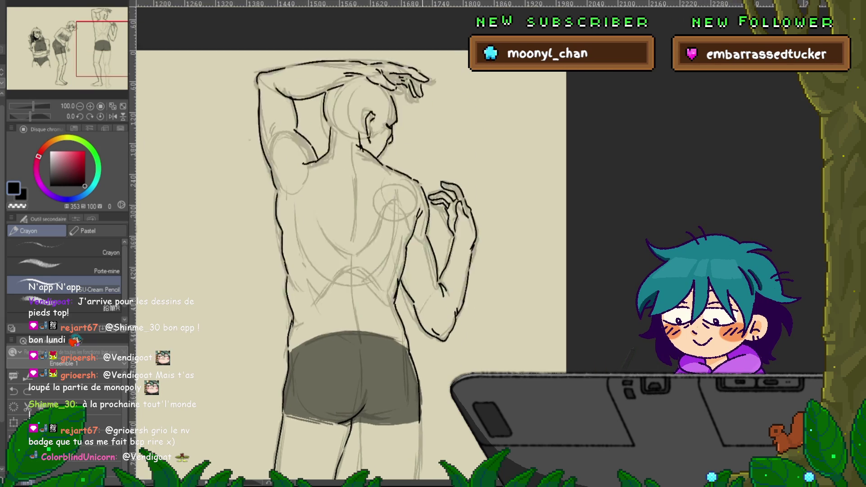
mouse_move(316, 270)
mouse_down()
mouse_move(487, 235)
mouse_move(521, 151)
mouse_up()
mouse_move(406, 316)
mouse_down()
mouse_move(474, 275)
mouse_move(424, 131)
mouse_move(226, 108)
mouse_up()
drag(361, 225, 322, 196)
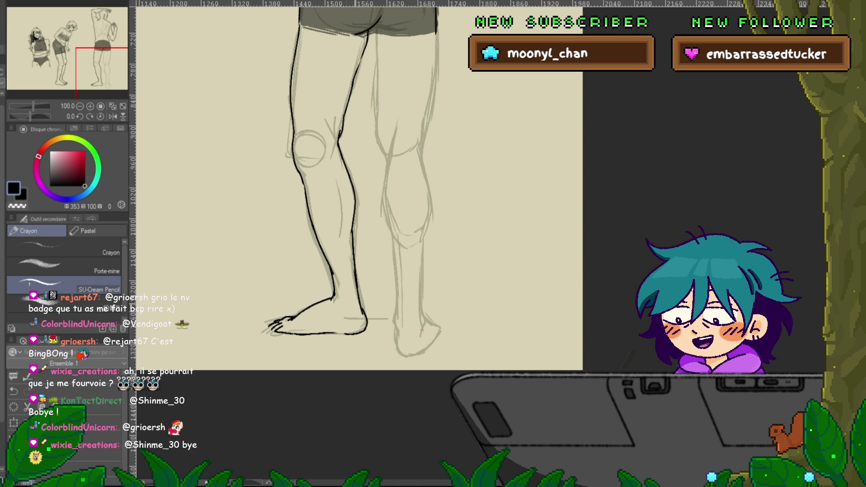
Ink the second leg's contours from below the shorts down the calf to the ankle.
drag(342, 292, 346, 306)
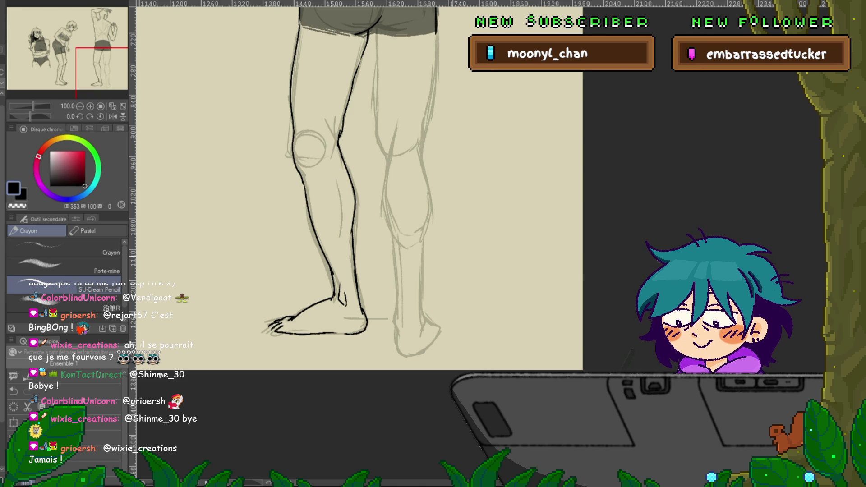
drag(316, 225, 266, 328)
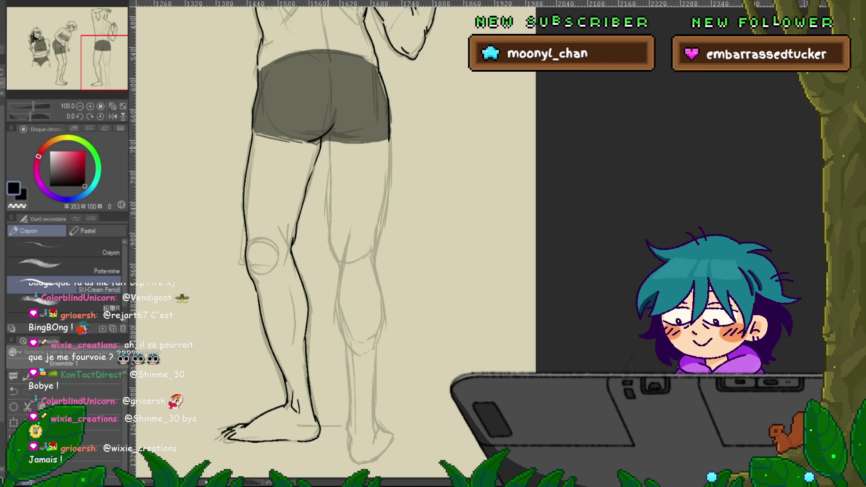
drag(327, 138, 328, 162)
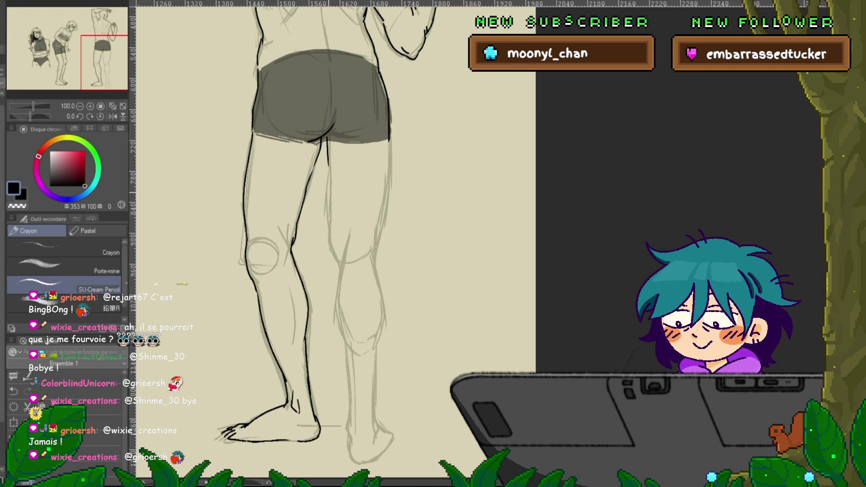
drag(327, 213, 343, 300)
drag(316, 271, 309, 203)
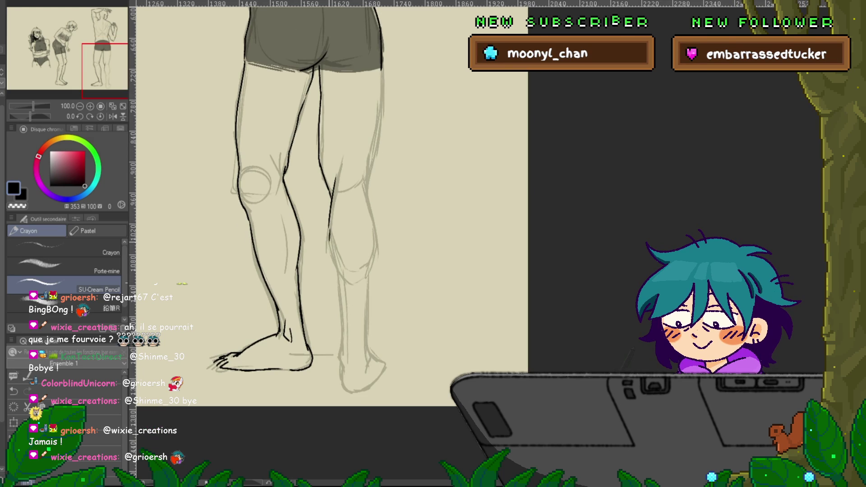
mouse_move(330, 250)
mouse_down()
mouse_move(344, 326)
mouse_move(353, 225)
mouse_up()
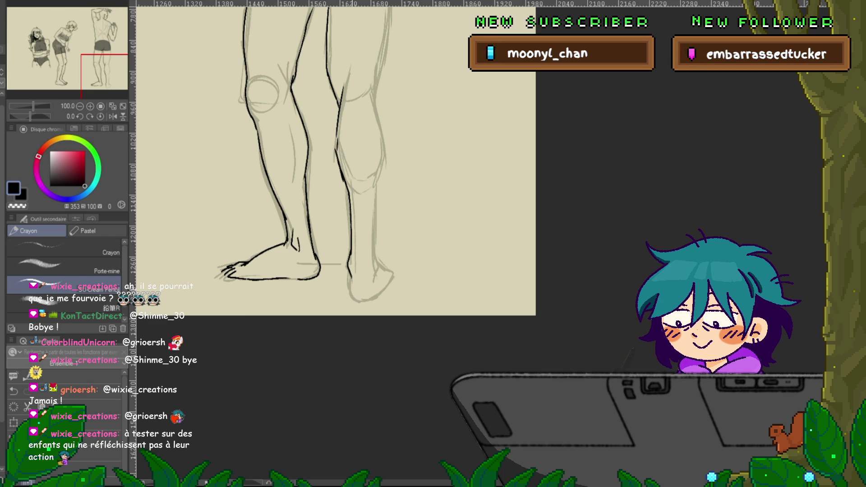
drag(350, 277, 351, 297)
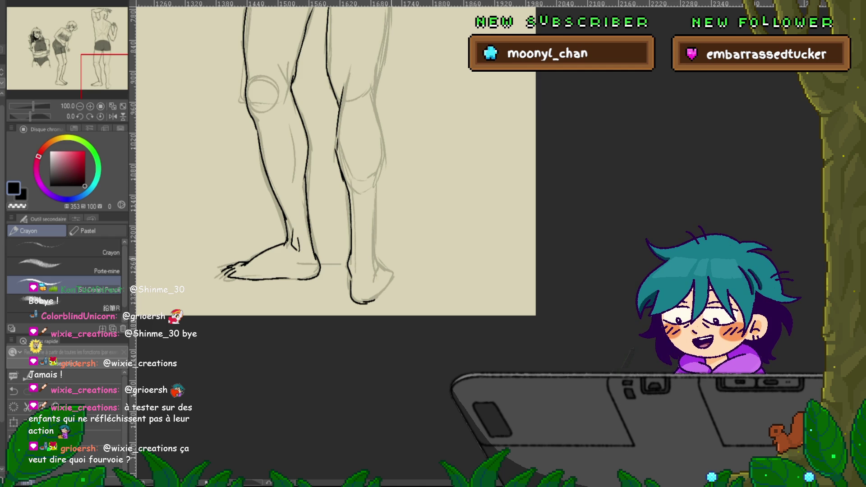
scroll(337, 225, up, 5)
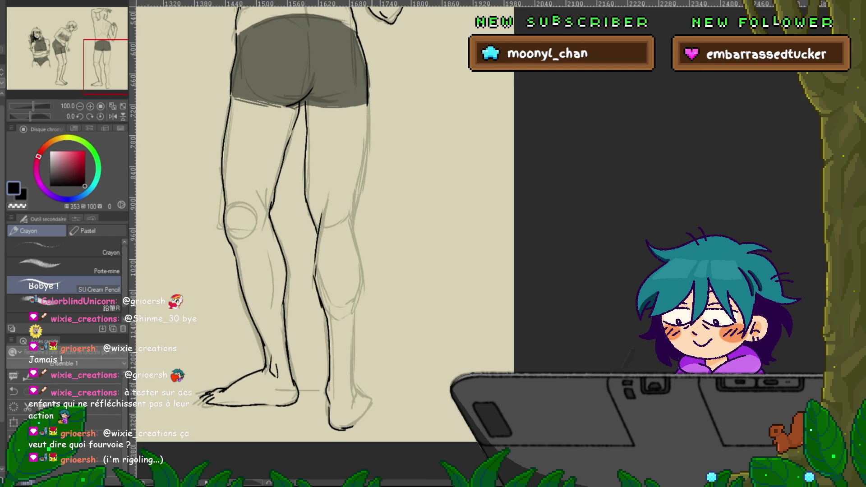
drag(316, 225, 334, 254)
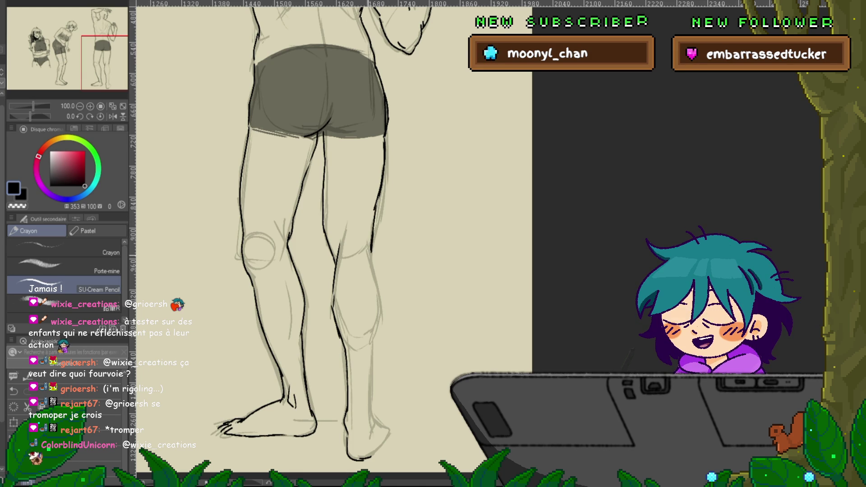
Ink the second leg's remaining heel line down around the foot.
scroll(311, 235, down, 3)
scroll(334, 203, down, 2)
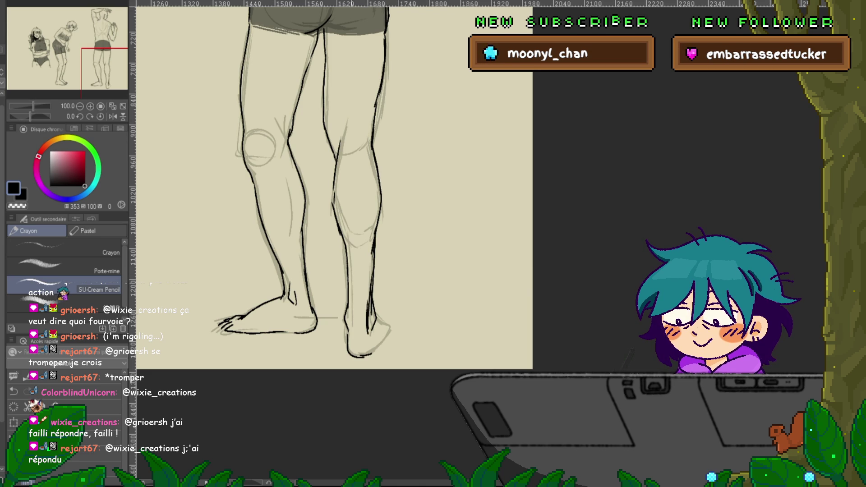
drag(355, 290, 354, 339)
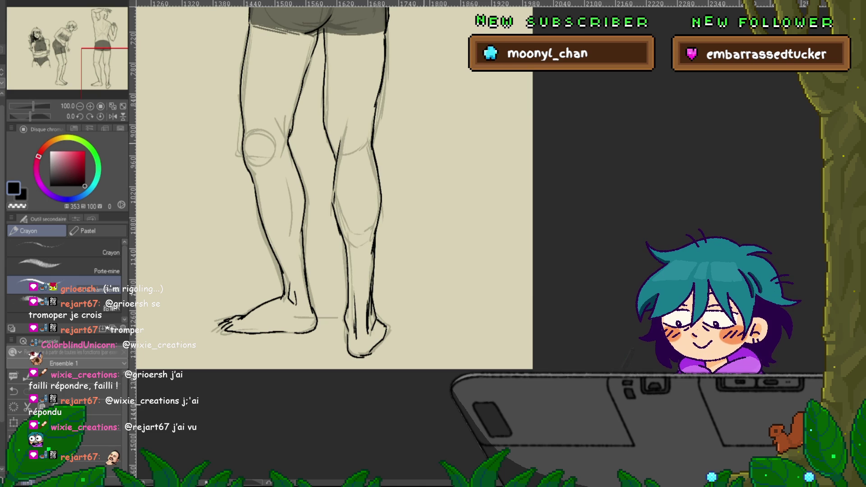
scroll(334, 244, up, 8)
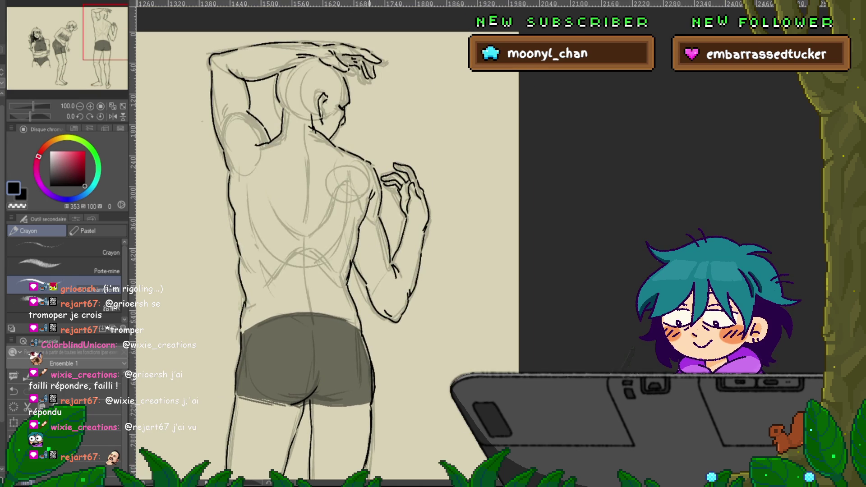
Draw dark ink strands and hatching over the back-view figure's hair.
scroll(333, 244, up, 3)
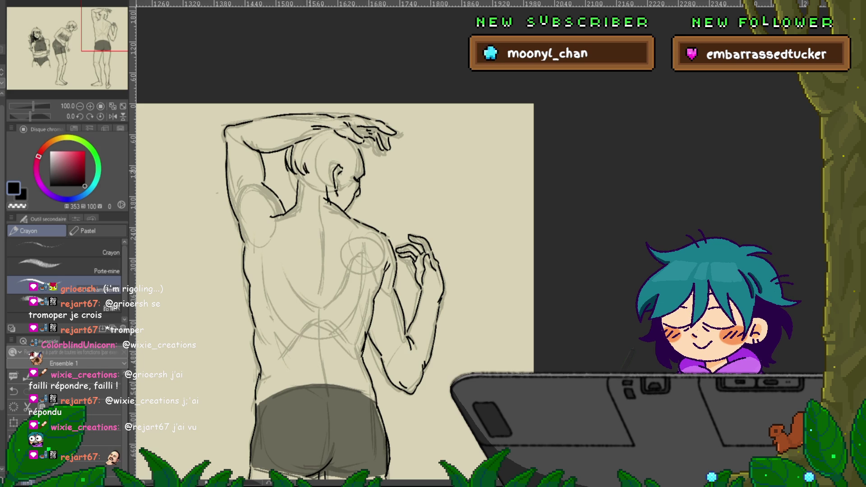
drag(318, 166, 325, 178)
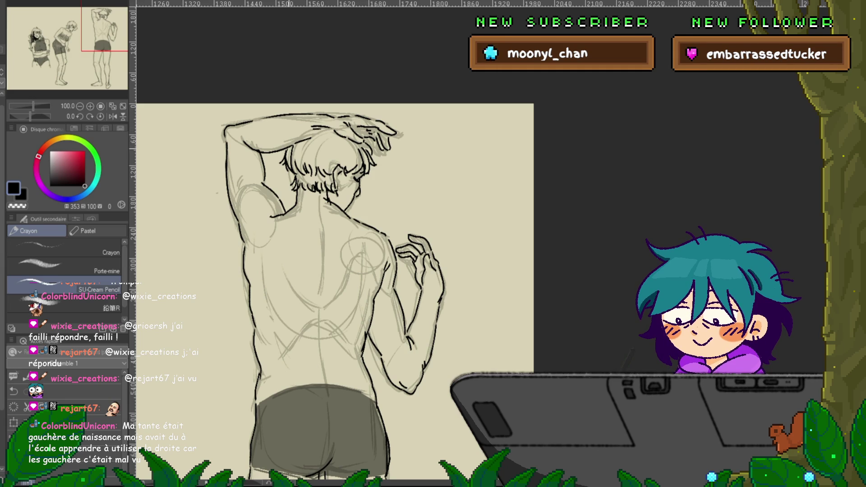
drag(301, 145, 293, 166)
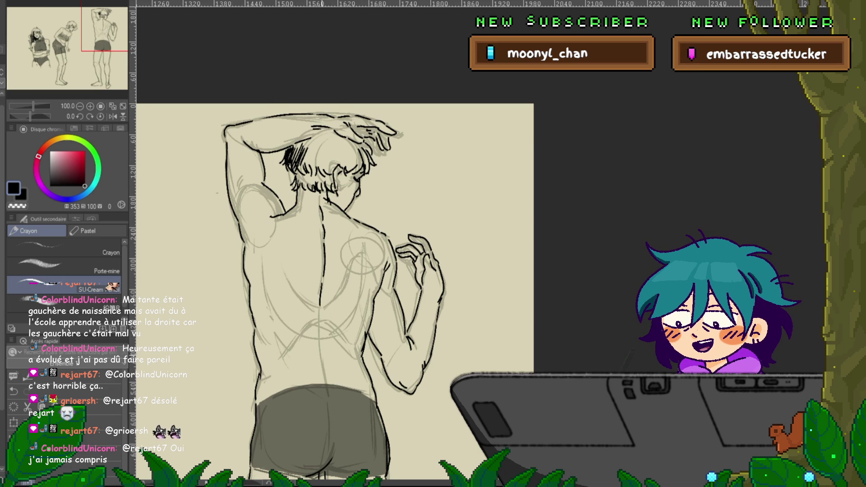
Ink the outline running along the back-view figure's back.
scroll(336, 253, down, 3)
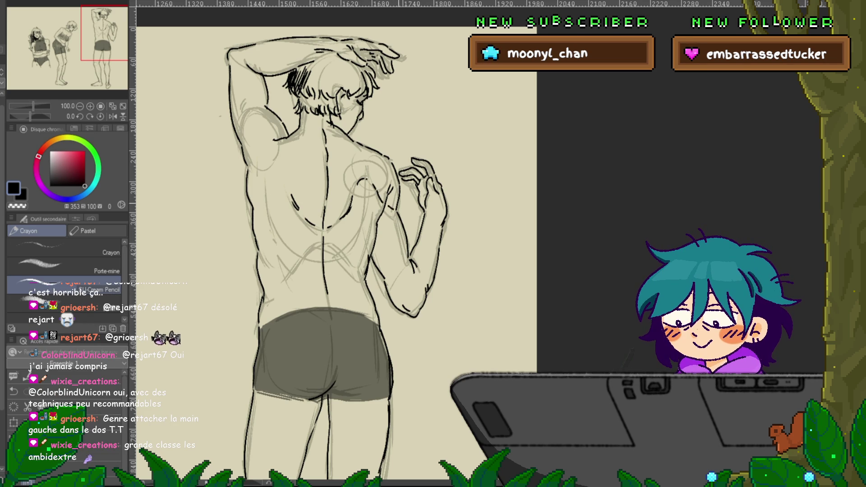
scroll(336, 253, up, 1)
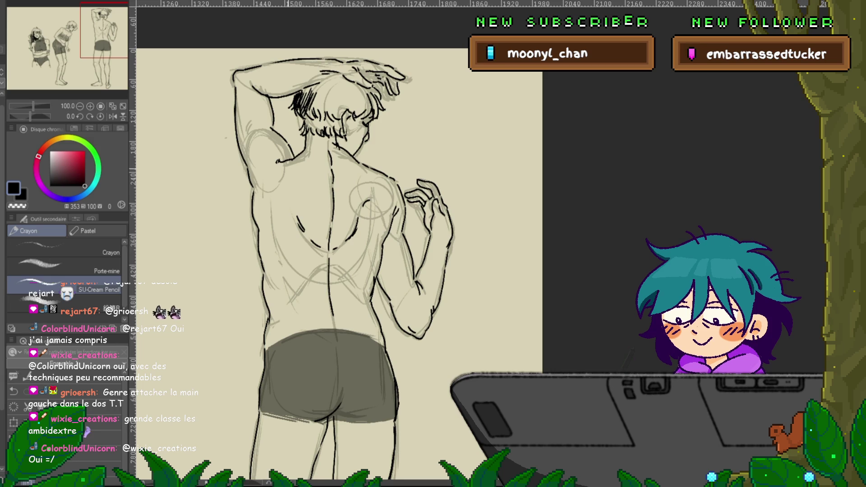
drag(298, 191, 268, 212)
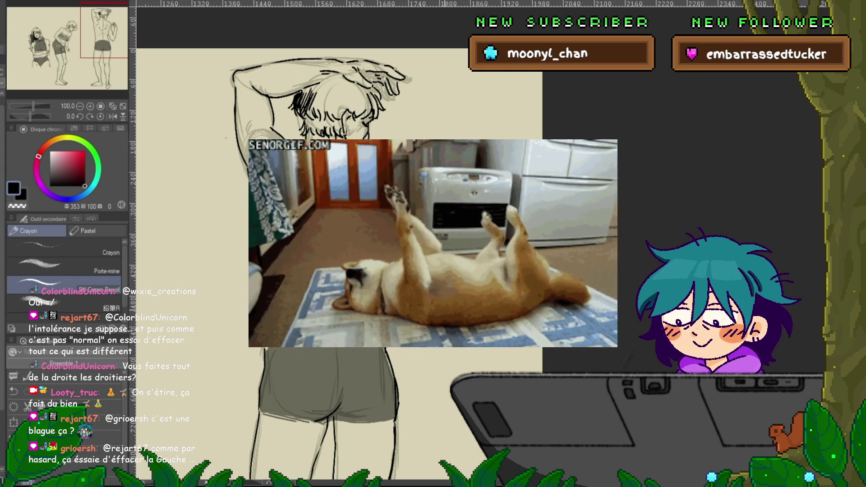
scroll(343, 266, up, 2)
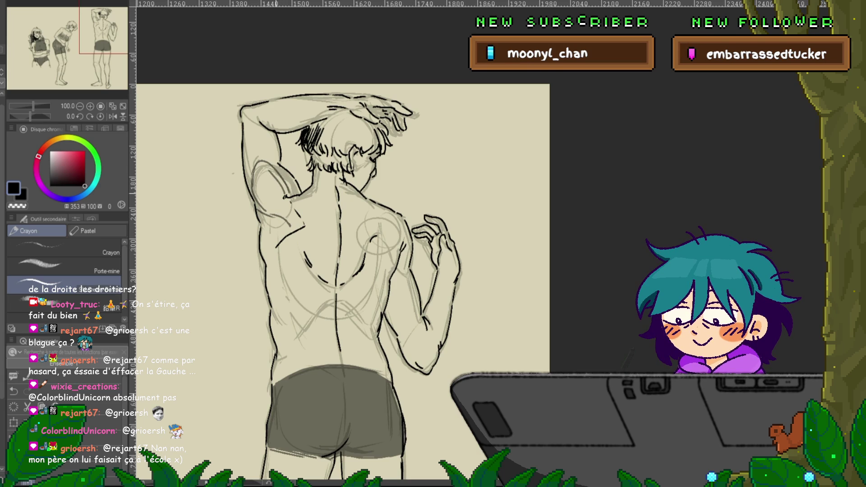
Add short ink strokes at the back-view figure's left armpit, upper back and shoulder.
drag(255, 179, 287, 212)
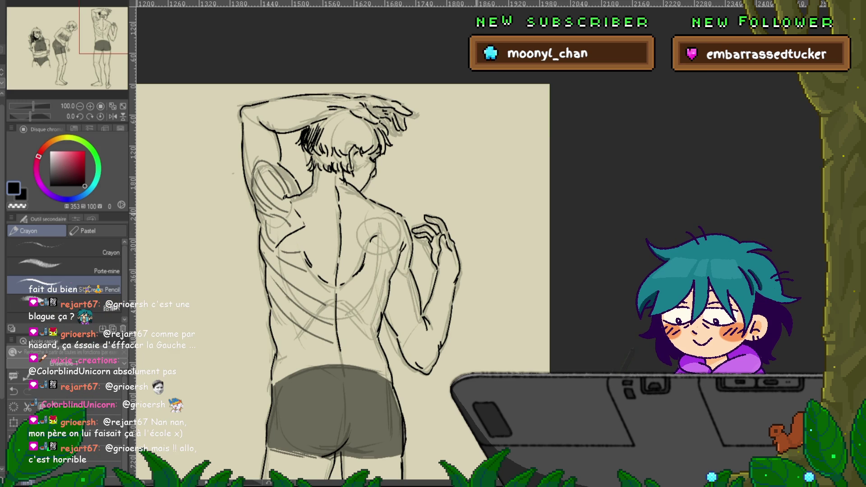
scroll(339, 279, down, 1)
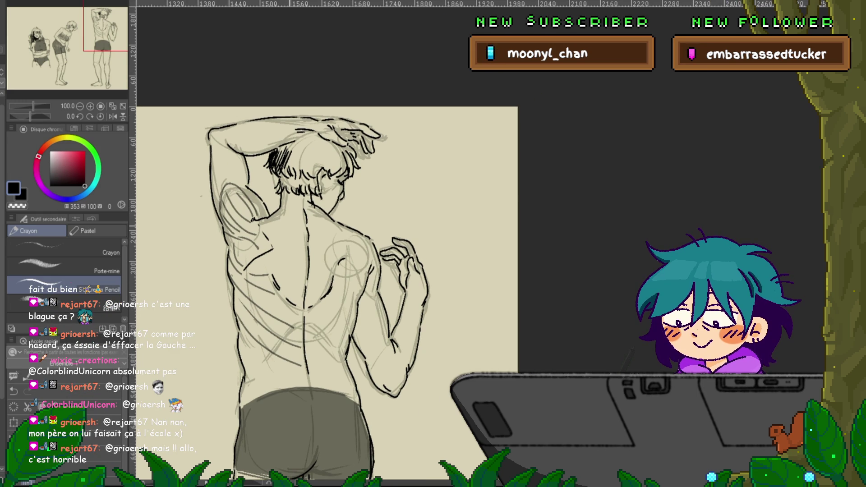
mouse_move(268, 234)
mouse_down()
mouse_move(288, 230)
mouse_move(268, 287)
mouse_move(282, 300)
mouse_up()
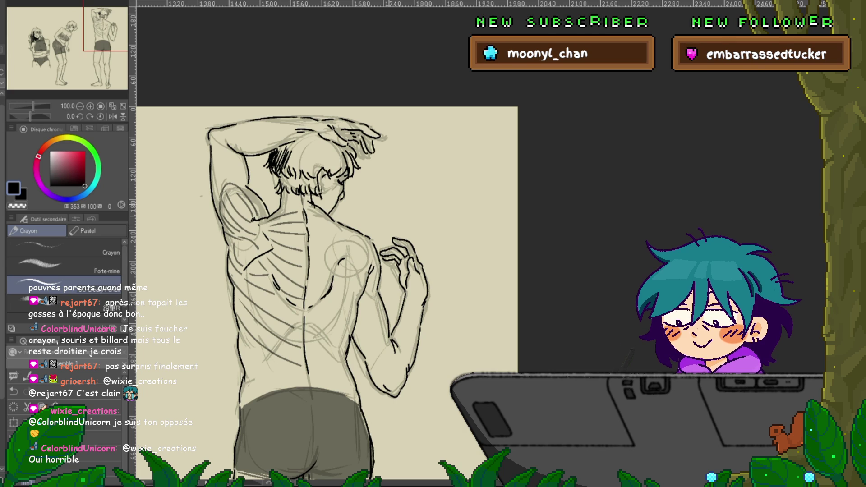
drag(363, 261, 358, 276)
drag(328, 293, 337, 256)
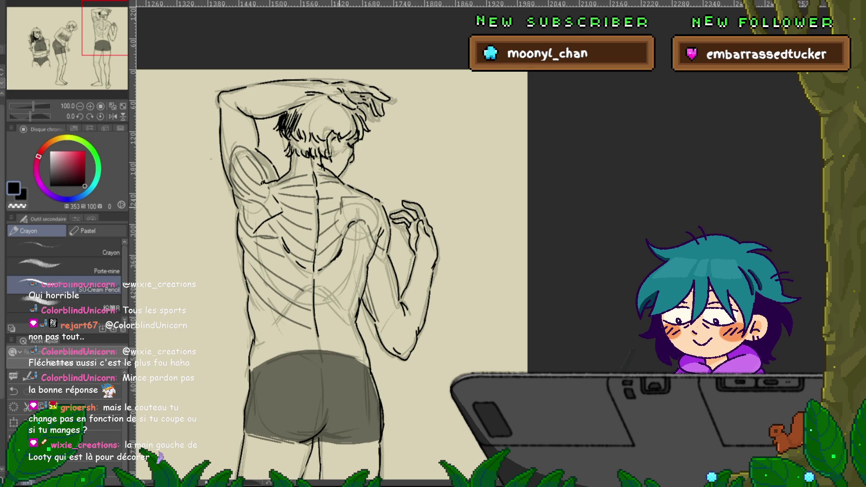
Pan and scroll the view down to the back-view figure's legs.
drag(315, 248, 342, 199)
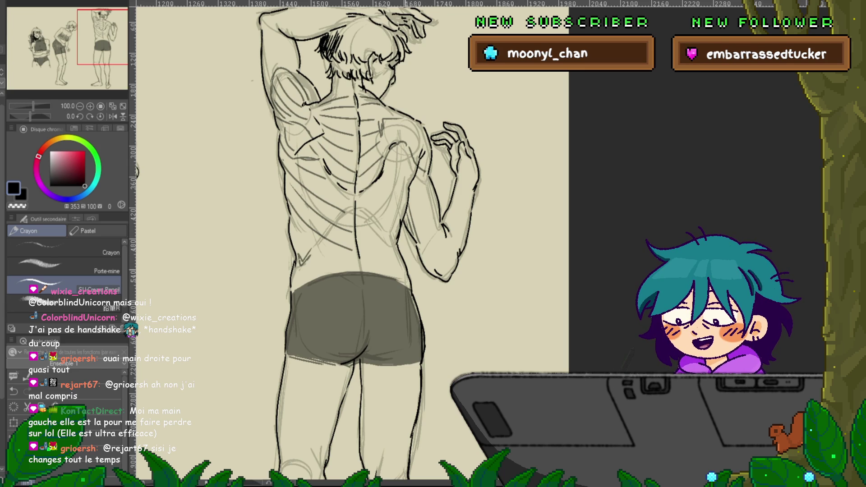
scroll(352, 243, down, 5)
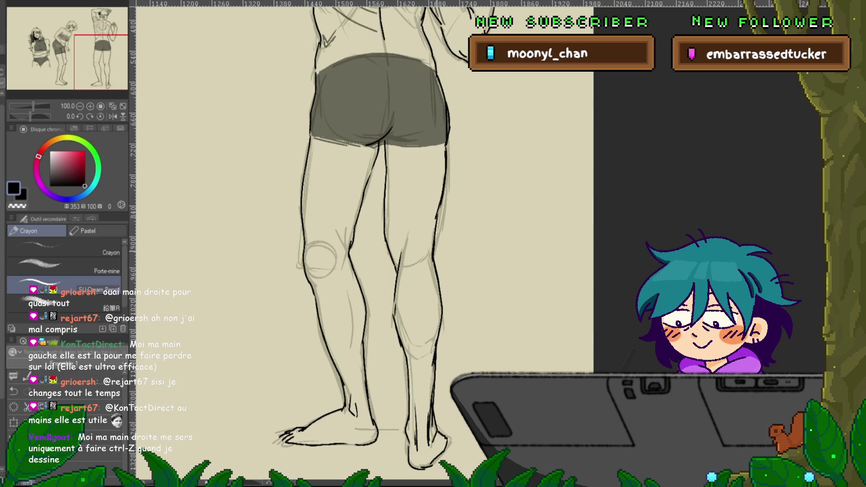
scroll(307, 243, down, 2)
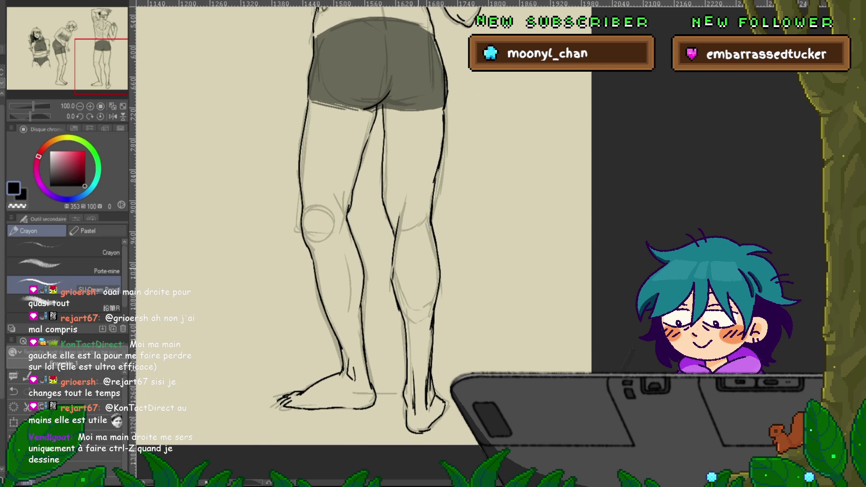
Pencil a stroke across the left knee circle and a contour line along the left thigh.
scroll(316, 226, down, 1)
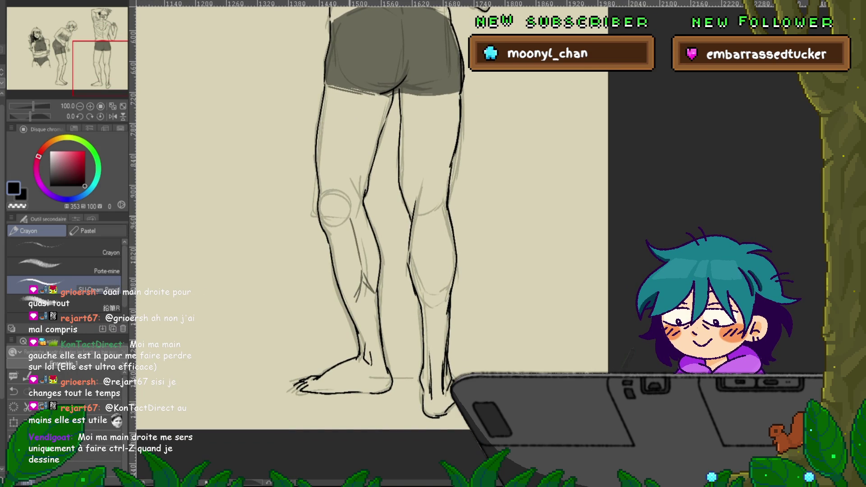
mouse_move(358, 179)
mouse_down()
mouse_move(334, 227)
mouse_move(350, 284)
mouse_up()
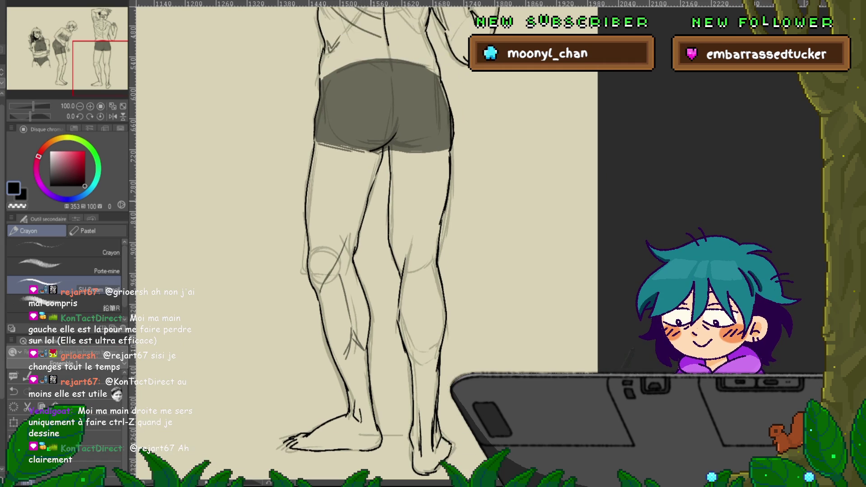
drag(355, 160, 345, 237)
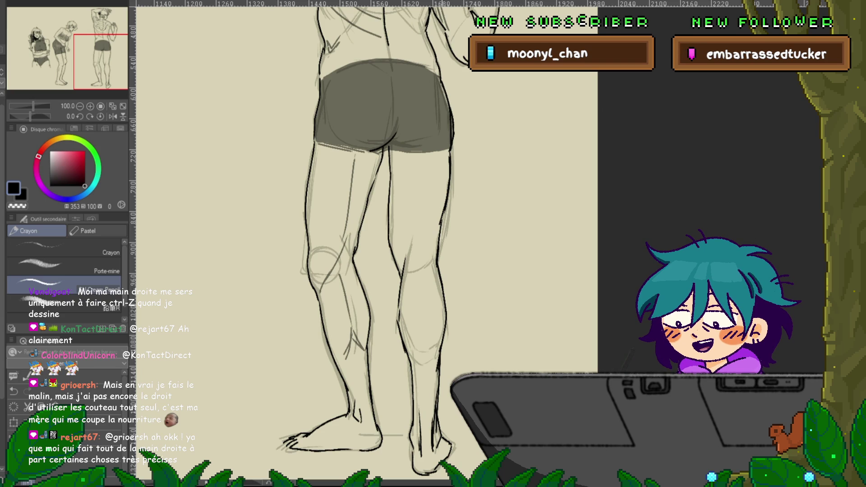
scroll(307, 239, down, 2)
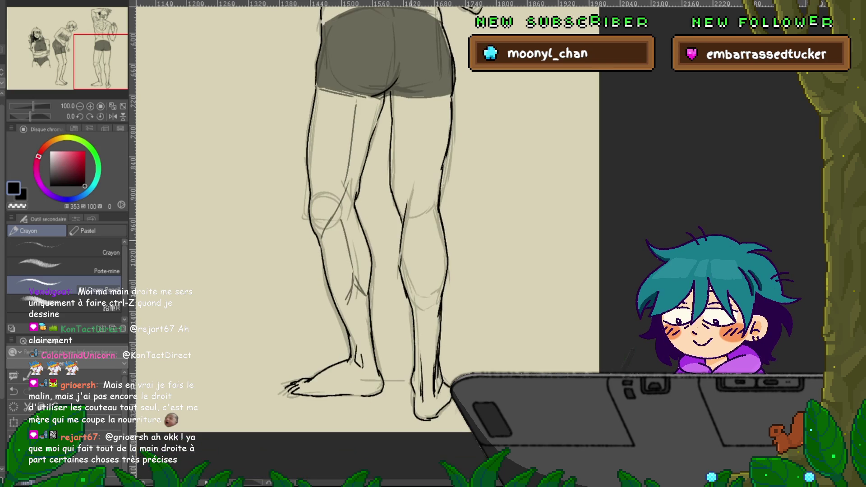
Pencil the back-view figure's right calf, inner leg contour and darker right thigh outline.
drag(425, 229, 424, 286)
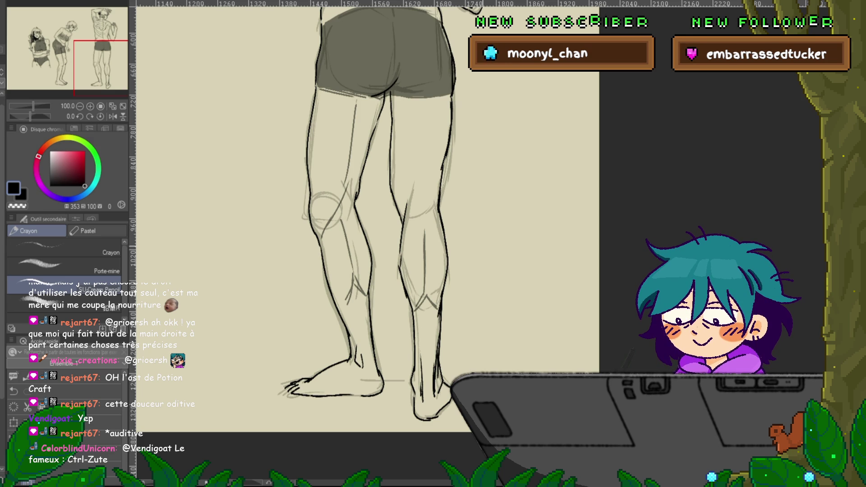
scroll(307, 239, up, 1)
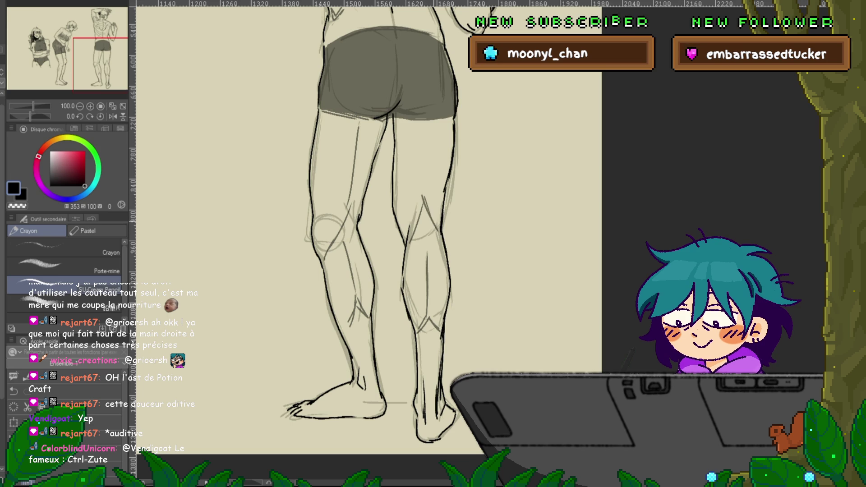
drag(421, 121, 424, 187)
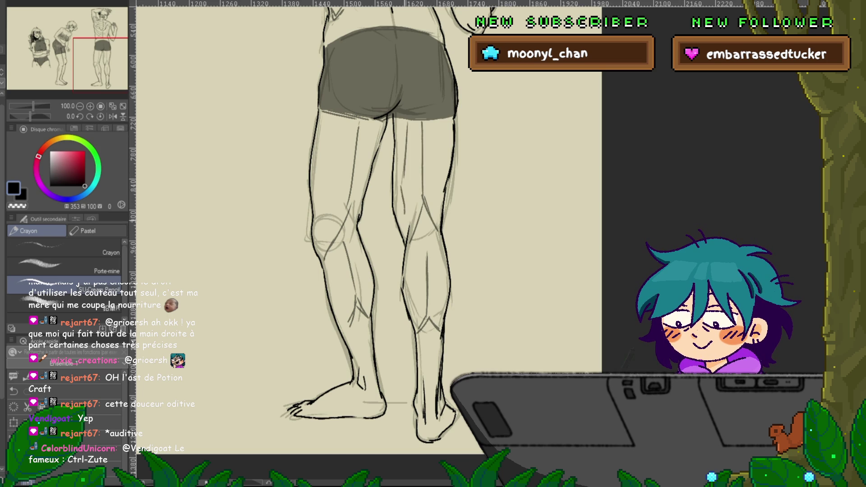
drag(444, 121, 434, 181)
scroll(369, 244, up, 3)
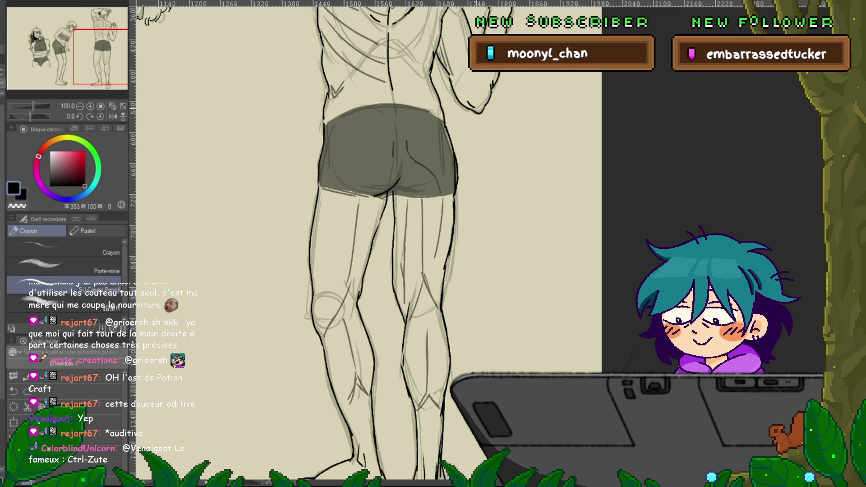
Zoom out to 44.6% and pan until the full beige page with all three figures is centred.
scroll(370, 244, up, 2)
scroll(370, 243, up, 4)
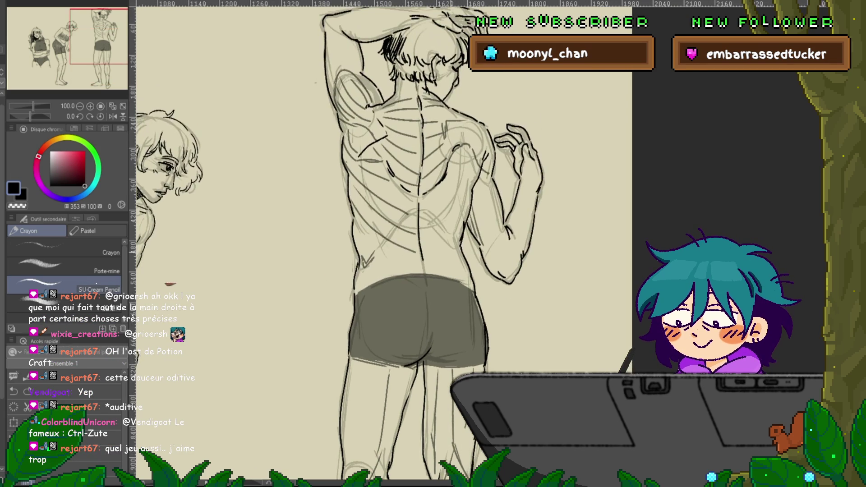
scroll(370, 244, left, 1)
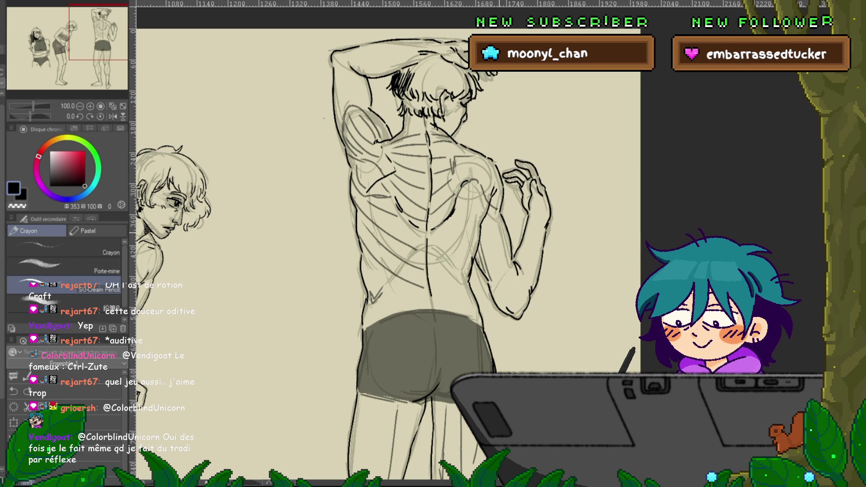
drag(406, 271, 497, 227)
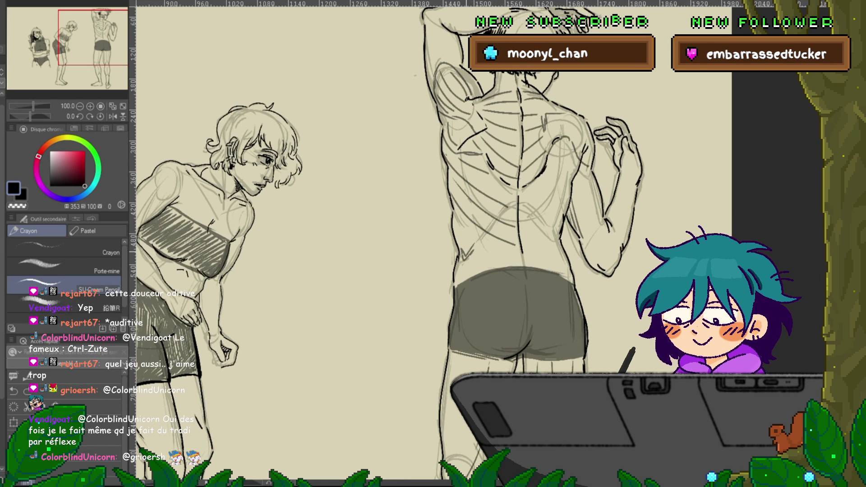
scroll(343, 244, down, 5)
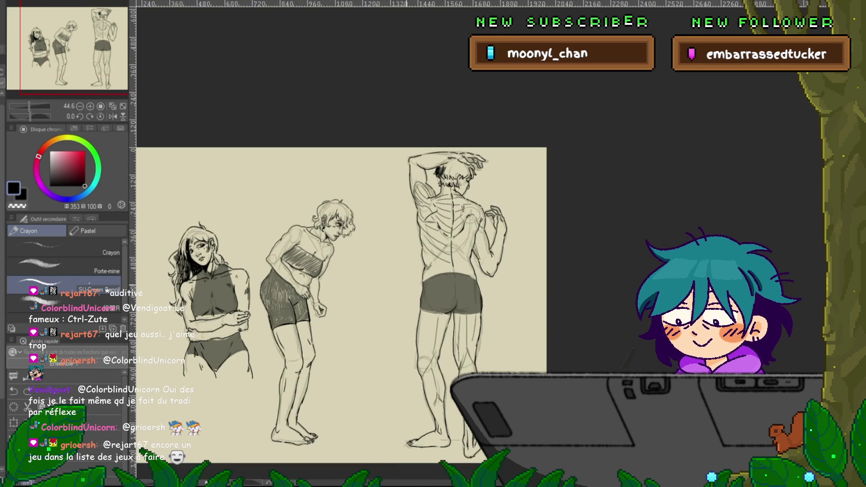
drag(343, 270, 483, 271)
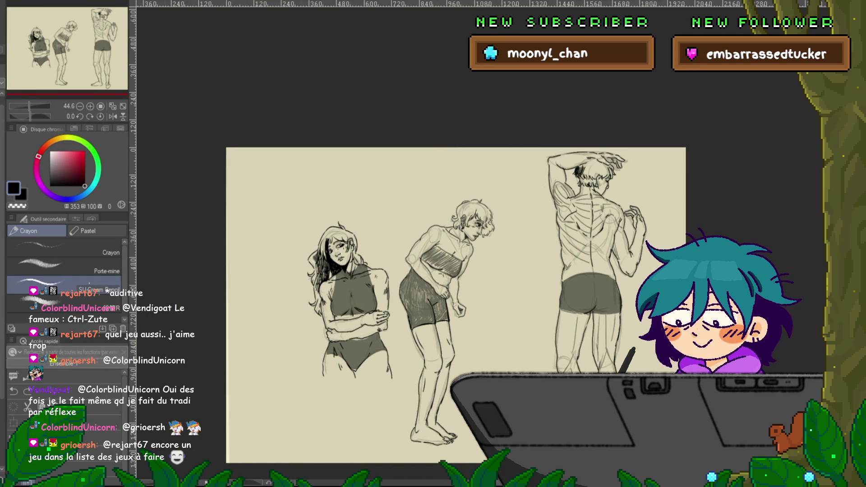
Lasso the inked left figure and move it into the page's top-left corner.
key(m)
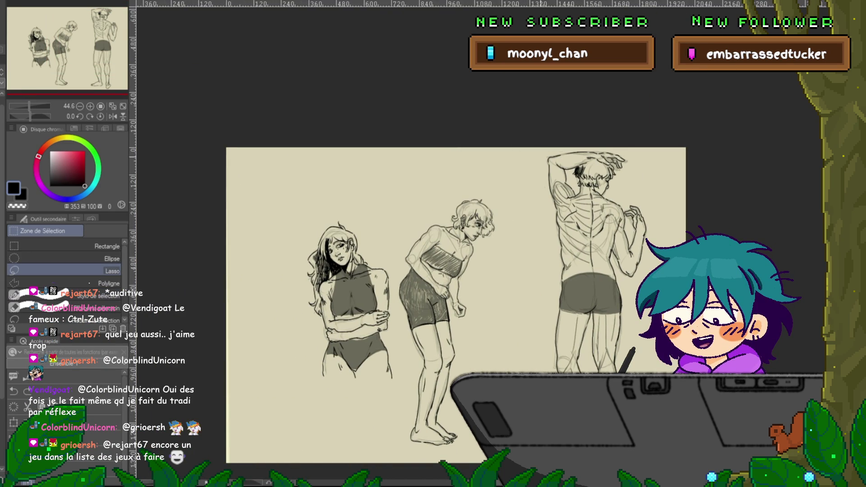
drag(400, 316, 293, 235)
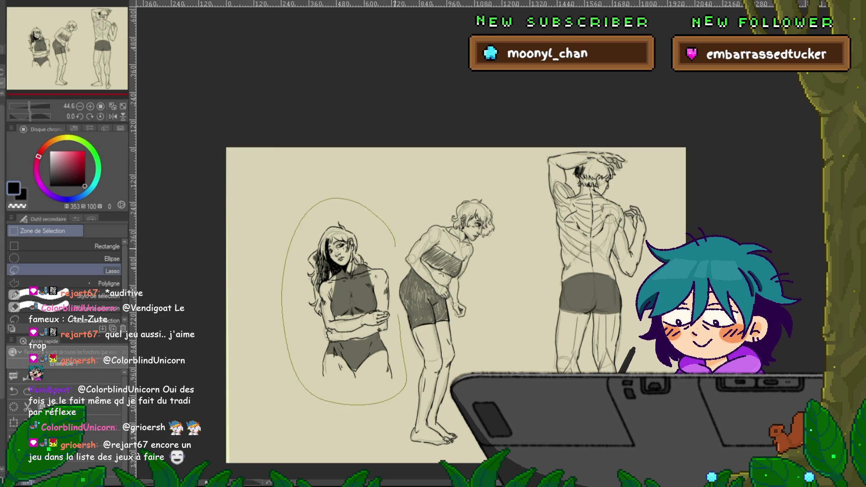
drag(396, 242, 396, 244)
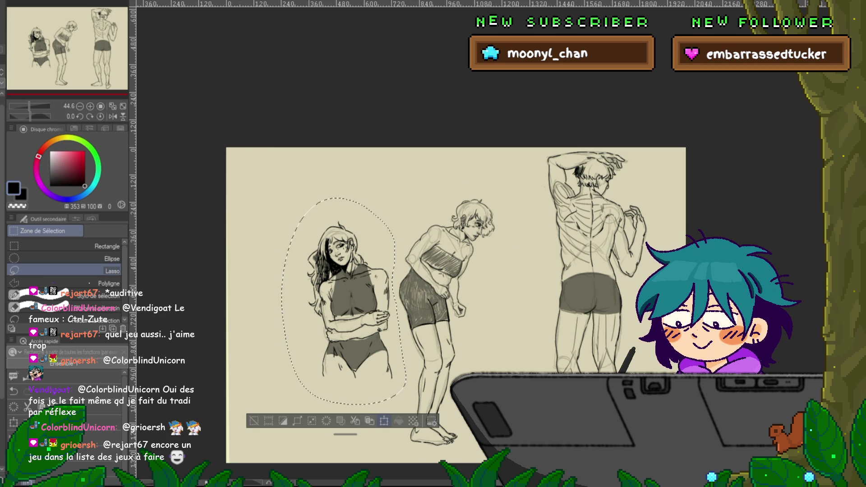
key(ctrl+t)
drag(345, 301, 277, 234)
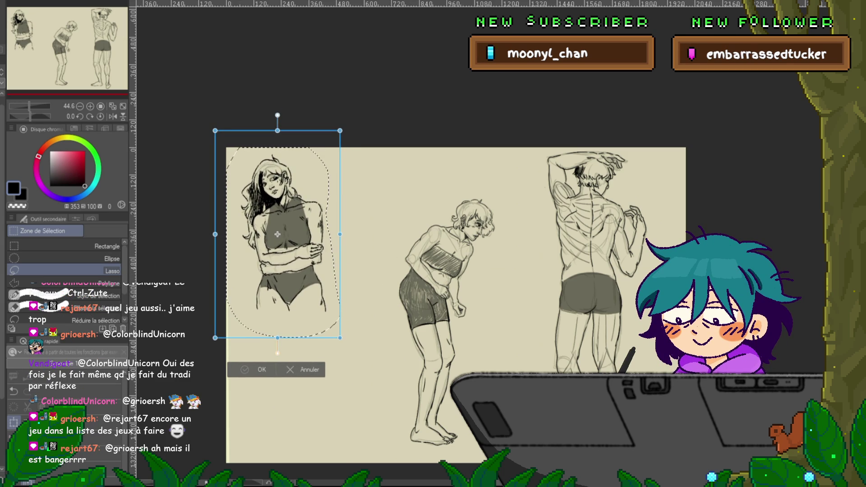
key(Return)
key(ctrl+d)
Lasso the middle bent-over figure and shift it right, then zoom in.
mouse_move(367, 280)
mouse_down()
mouse_move(406, 451)
mouse_move(514, 234)
mouse_up()
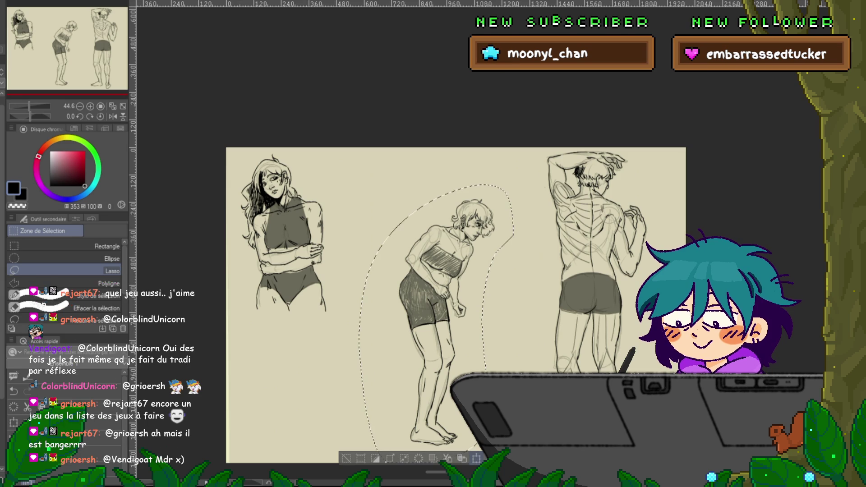
key(ctrl+t)
mouse_move(433, 324)
mouse_down()
mouse_move(481, 345)
mouse_move(382, 345)
mouse_move(429, 289)
mouse_move(474, 274)
mouse_move(556, 221)
mouse_up()
key(Return)
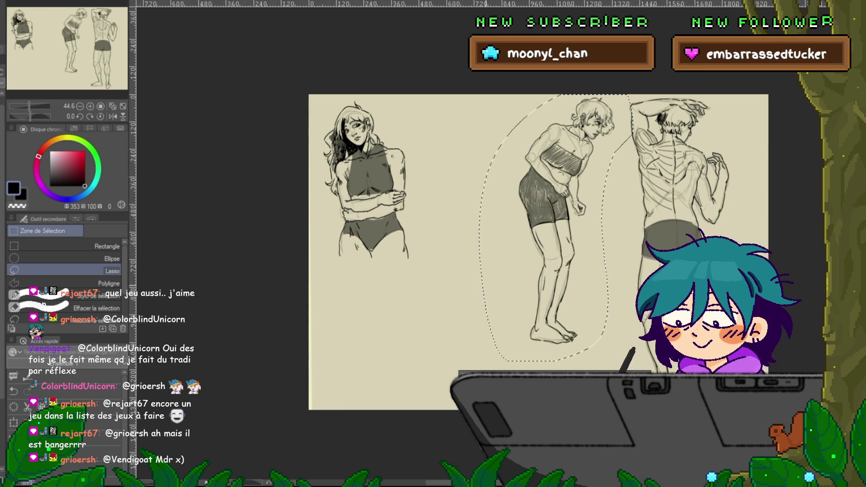
scroll(325, 325, up, 2)
scroll(419, 316, up, 2)
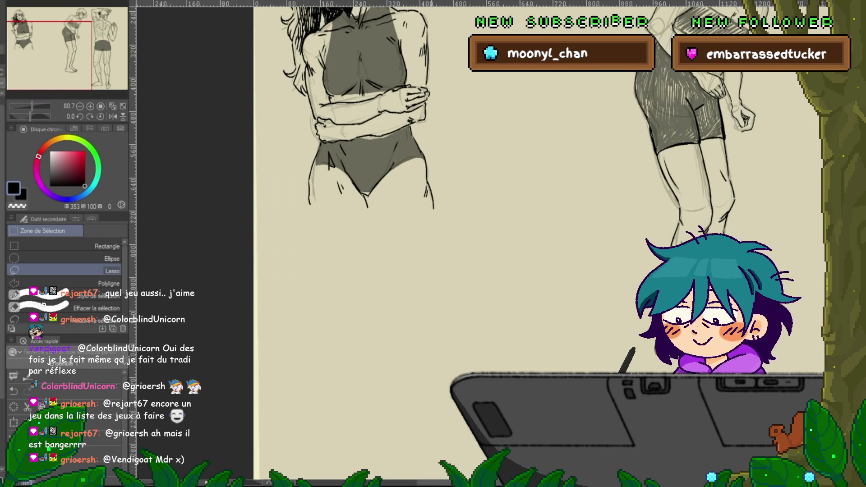
Pan to the empty gap beside the inked figure and pencil a rough circle for a new head.
mouse_move(406, 226)
mouse_down()
mouse_move(361, 334)
mouse_move(379, 320)
mouse_up()
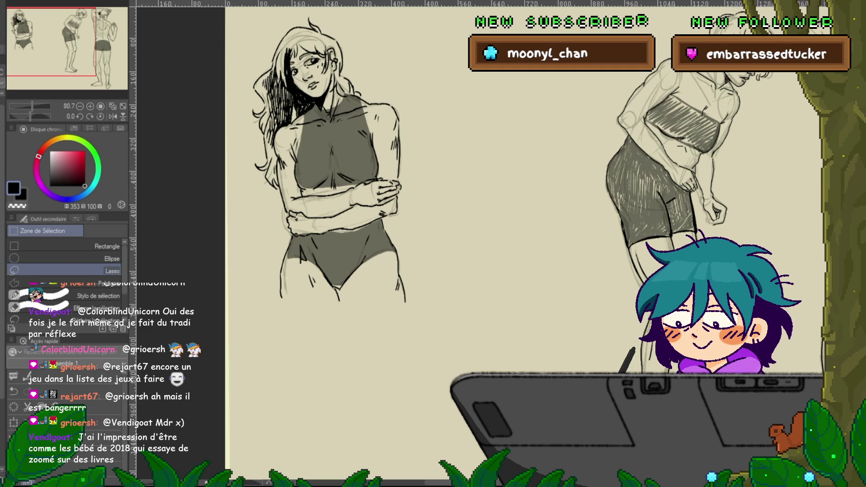
key(p)
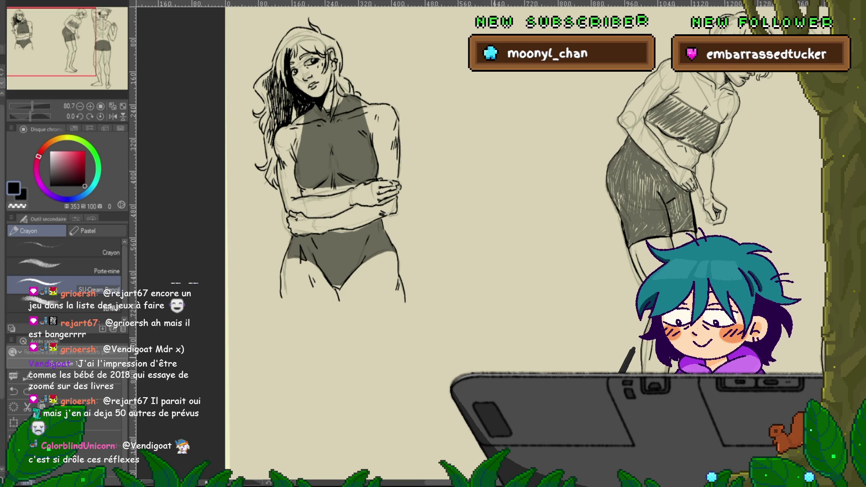
scroll(497, 226, right, 3)
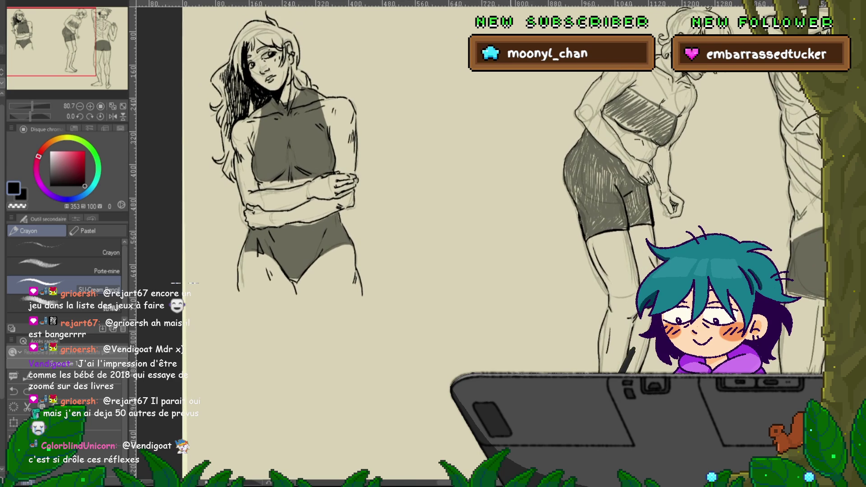
scroll(653, 208, down, 2)
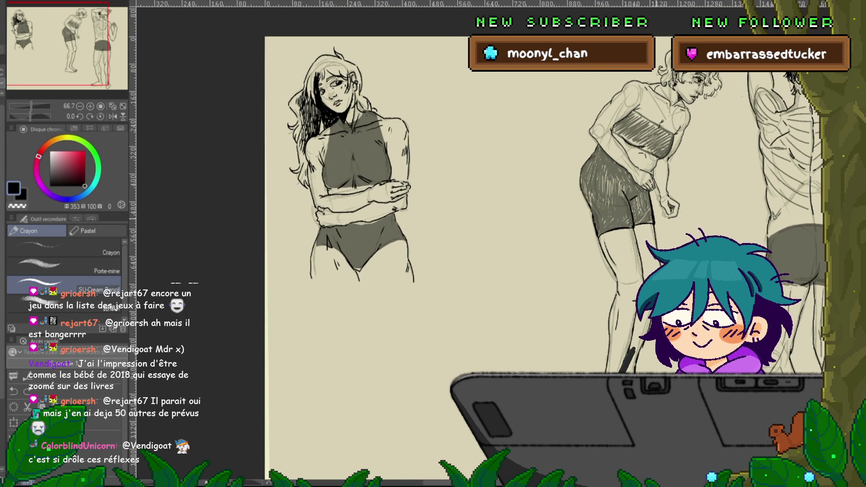
drag(496, 225, 463, 203)
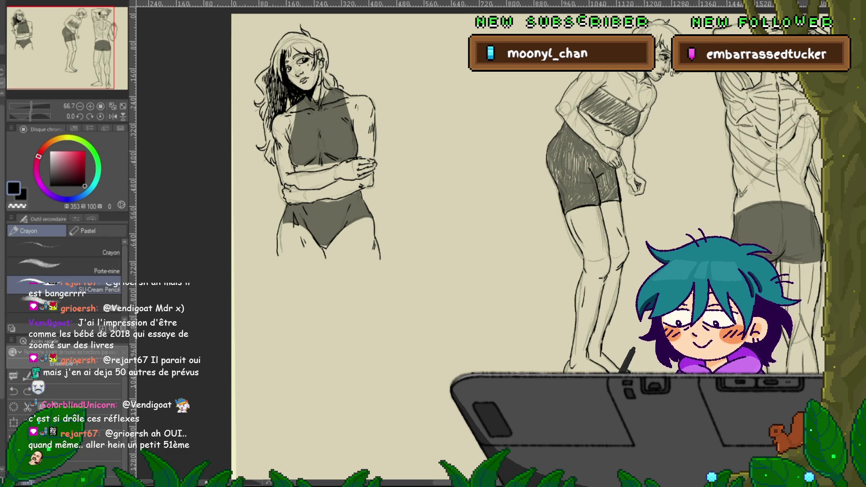
mouse_move(496, 271)
mouse_down()
mouse_move(471, 248)
mouse_move(443, 252)
mouse_up()
mouse_move(379, 228)
mouse_down()
mouse_move(399, 234)
mouse_move(406, 258)
mouse_up()
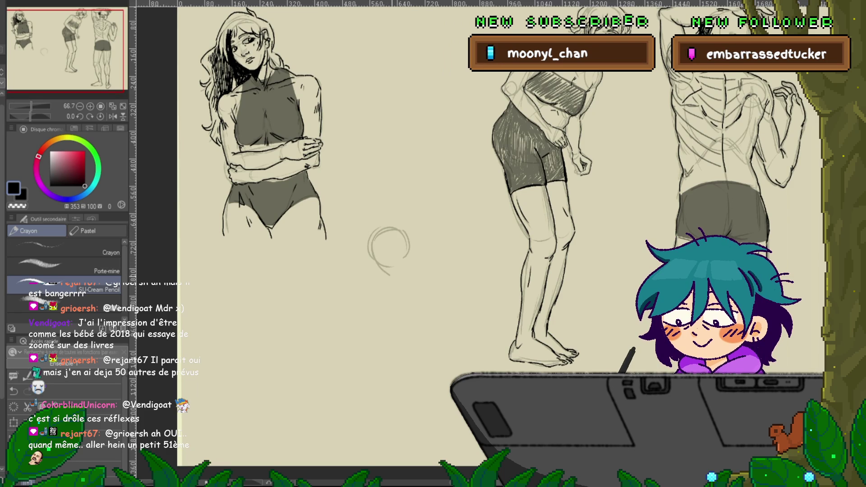
Add a jaw line under the head circle and a shoulder curve extending left.
drag(408, 254, 393, 280)
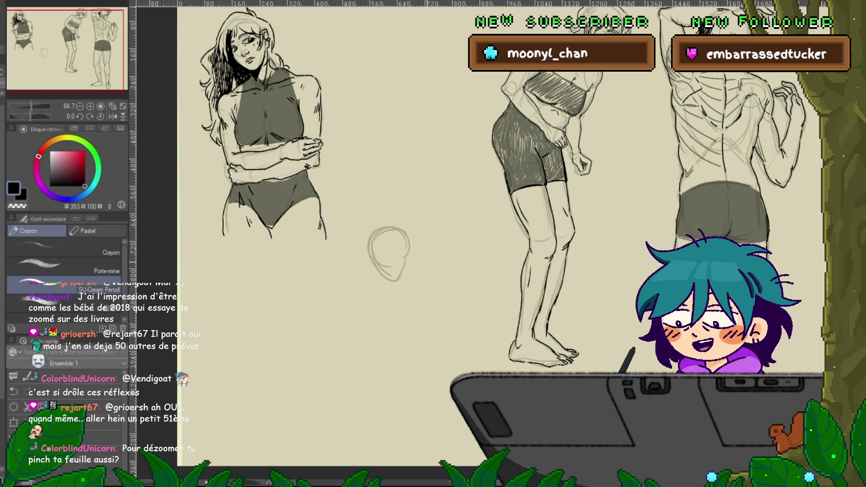
scroll(497, 226, up, 1)
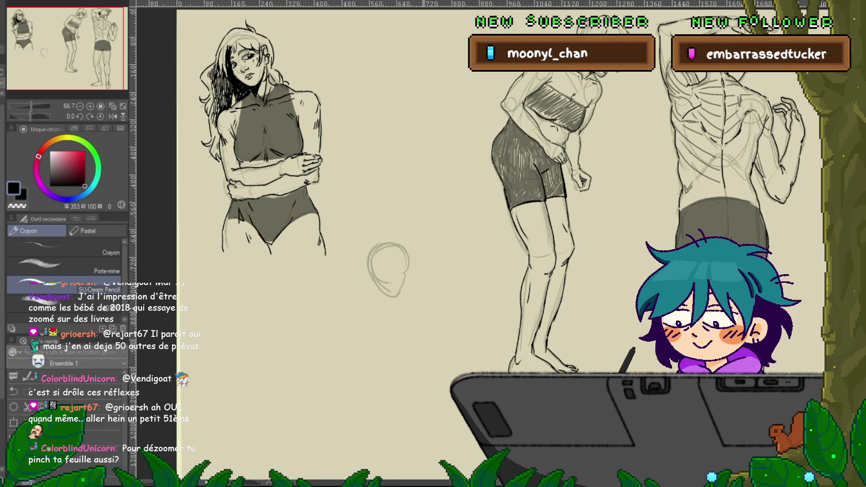
scroll(496, 226, down, 2)
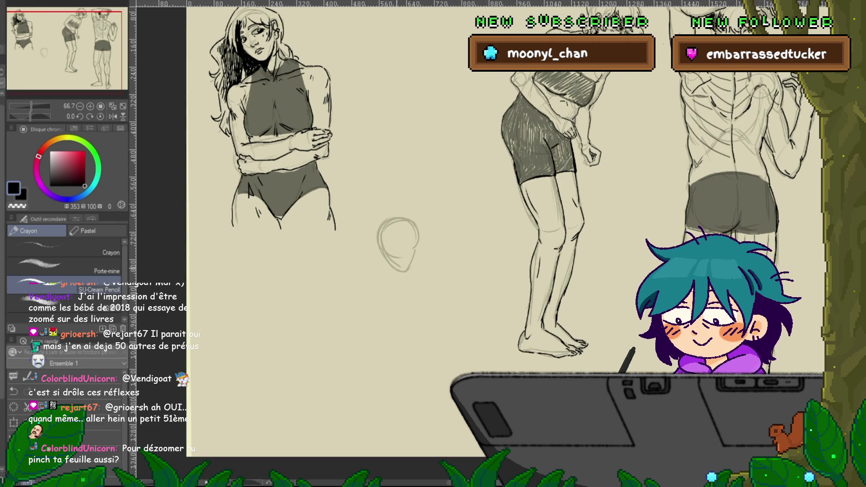
mouse_move(378, 259)
mouse_down()
mouse_move(417, 258)
mouse_move(446, 278)
mouse_up()
drag(366, 267, 383, 259)
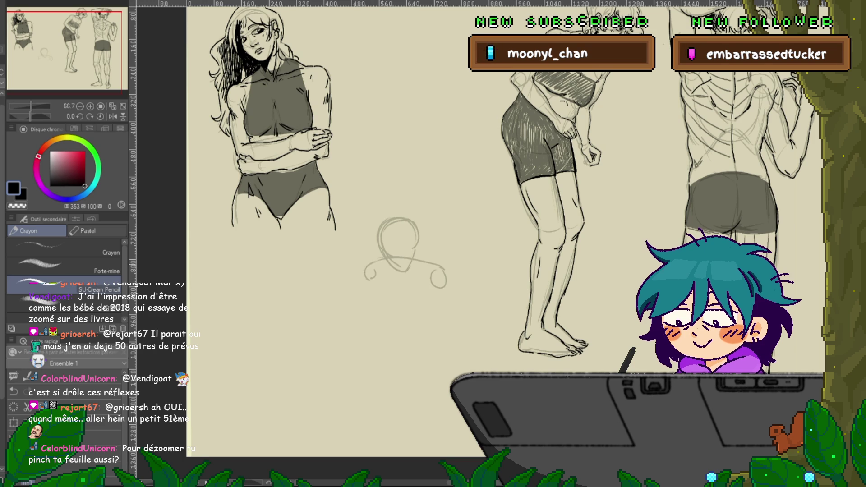
Rough in both arms, the torso lines and a leg slanting down-left.
drag(446, 285, 451, 351)
drag(434, 301, 446, 363)
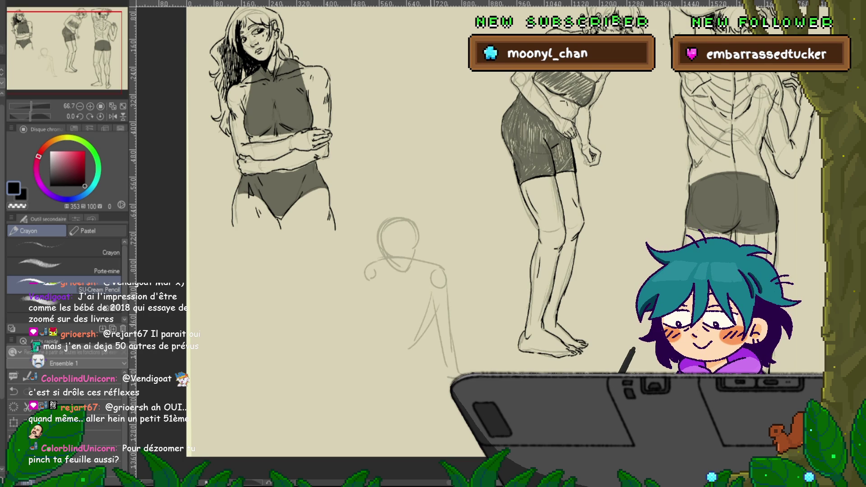
drag(368, 282, 364, 322)
drag(367, 316, 393, 341)
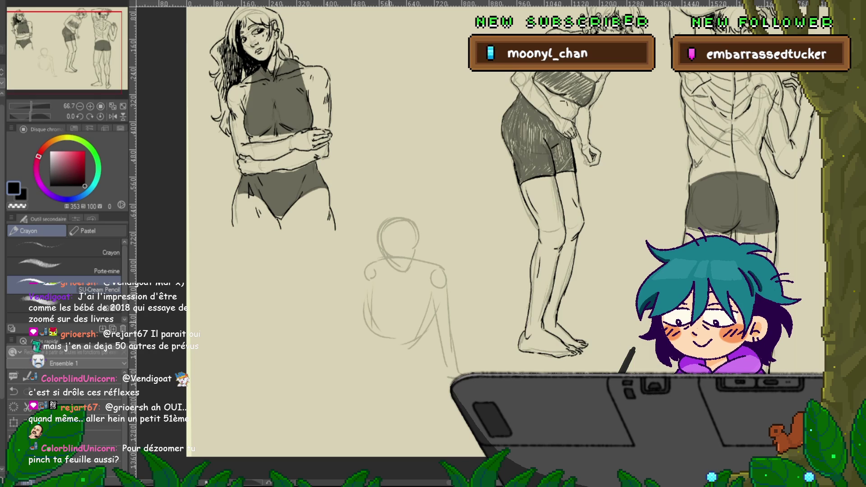
drag(407, 274, 385, 349)
mouse_move(396, 314)
mouse_down()
mouse_move(344, 378)
mouse_move(375, 384)
mouse_up()
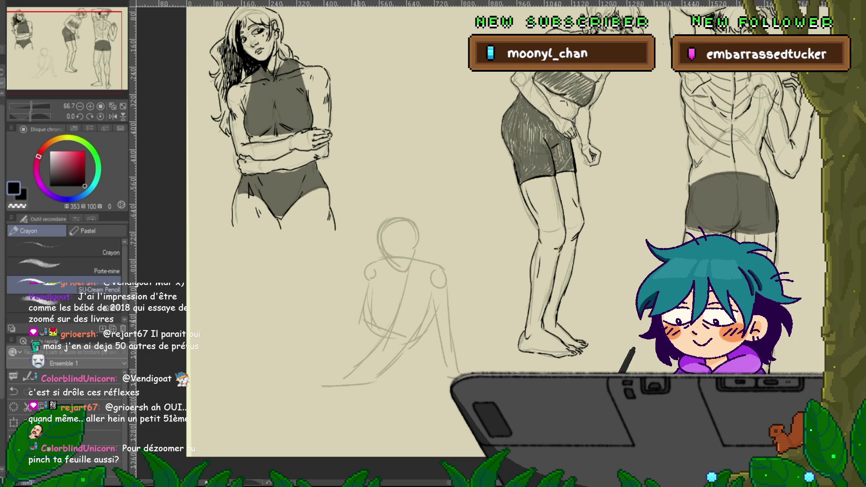
Sketch the seated figure's lower legs, long propping arm, V-shaped torso sides and feet.
drag(323, 348, 396, 384)
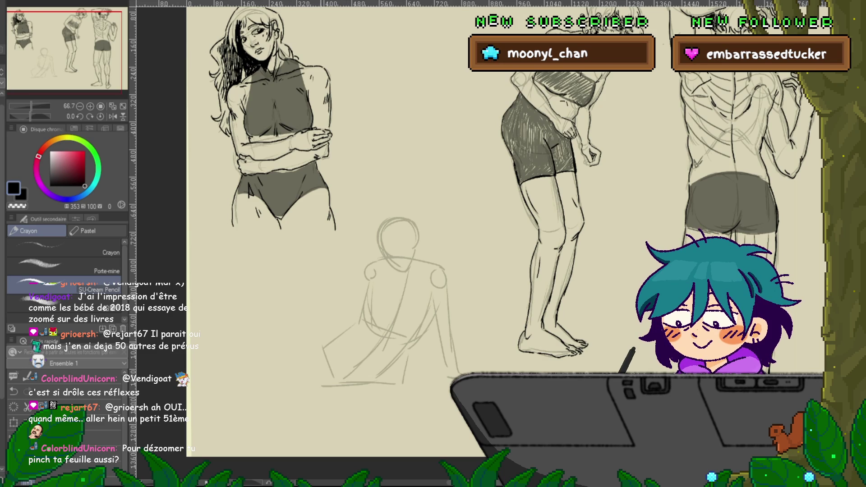
drag(311, 257, 323, 381)
drag(334, 259, 350, 307)
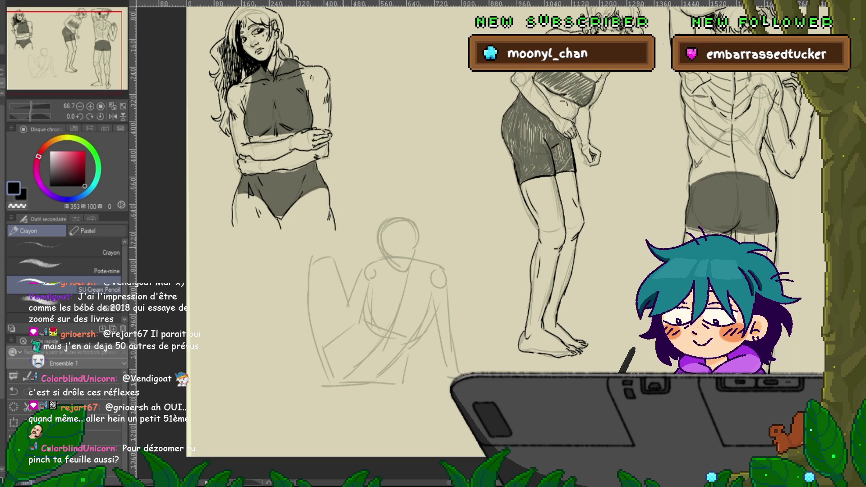
drag(336, 267, 345, 306)
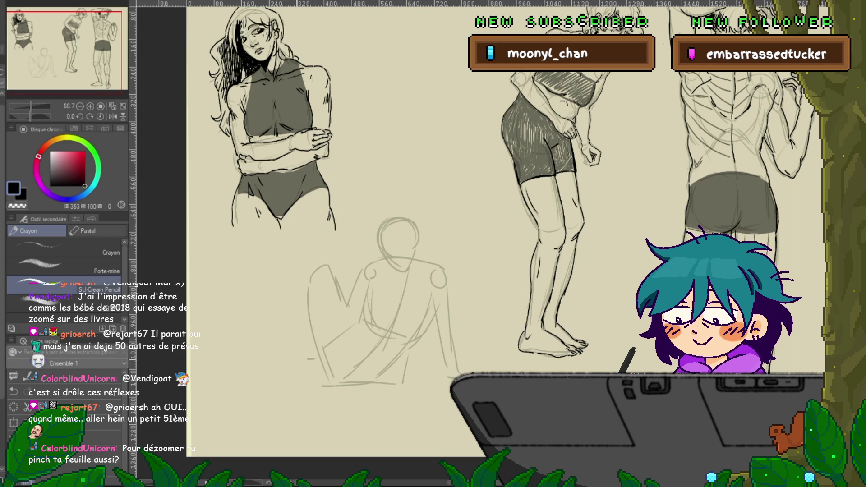
drag(315, 359, 284, 378)
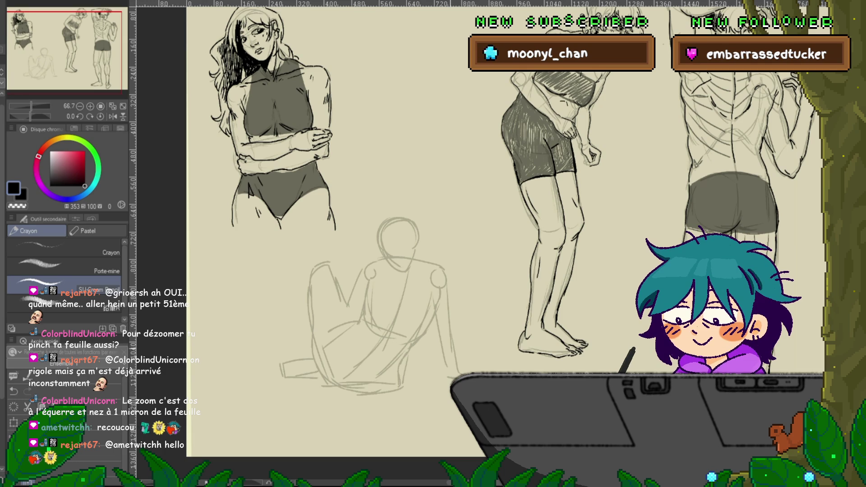
Lasso the seated gesture sketch, delete it, deselect, and return to the pencil.
key(m)
mouse_move(462, 259)
mouse_down()
mouse_move(432, 201)
mouse_move(264, 294)
mouse_move(474, 431)
mouse_up()
key(Delete)
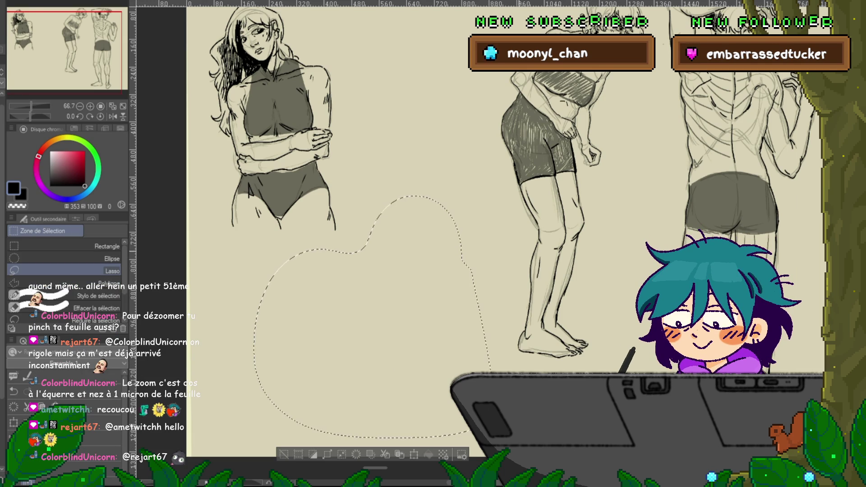
key(ctrl+d)
key(p)
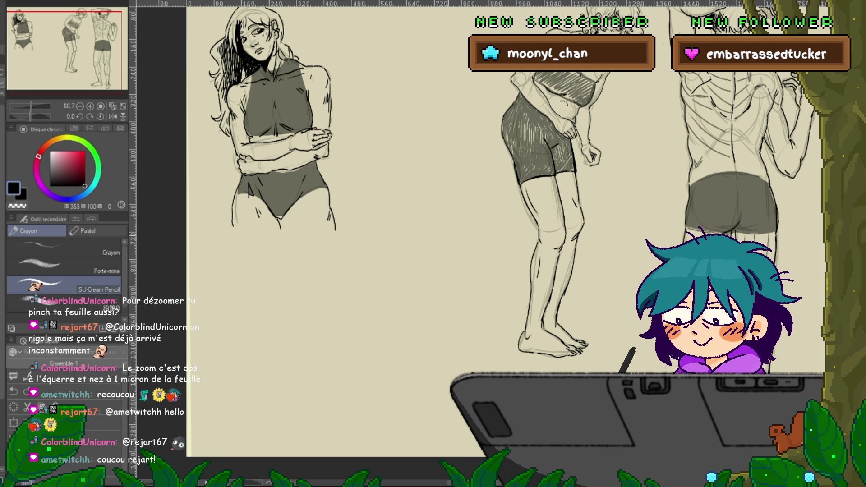
scroll(452, 225, down, 1)
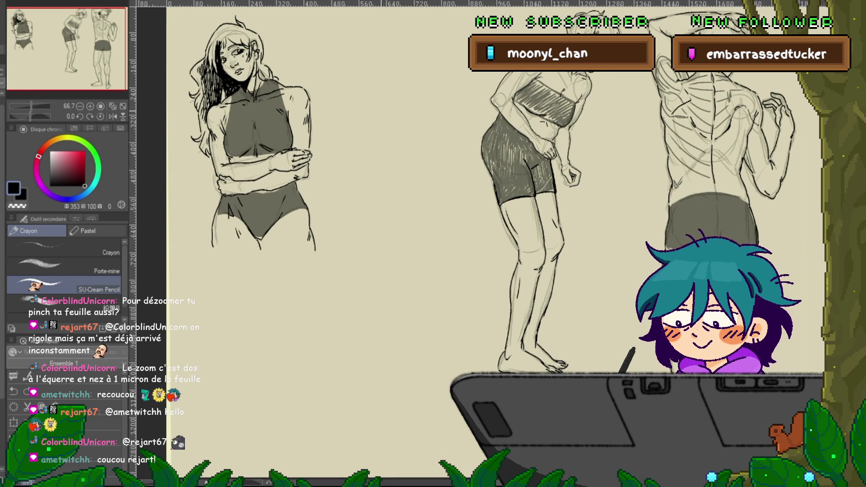
Pencil a new head, neck, right shoulder, long hanging arm and hand high in the gap.
mouse_move(397, 67)
mouse_down()
mouse_move(373, 99)
mouse_move(375, 118)
mouse_up()
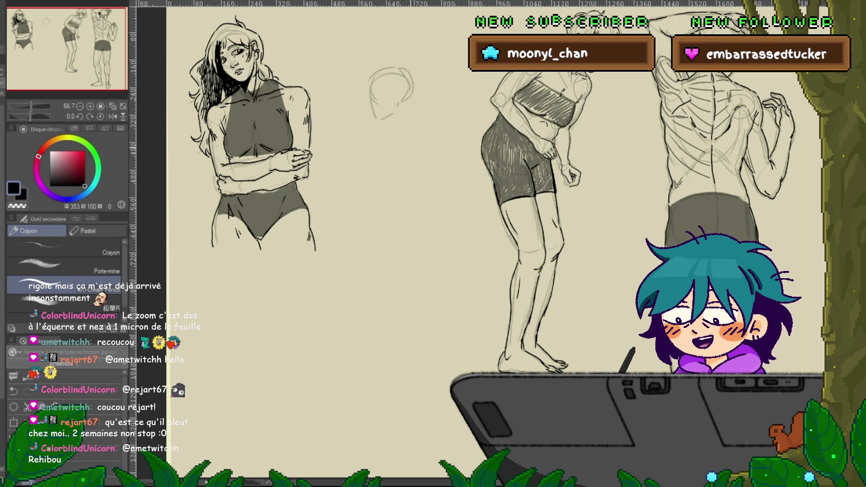
mouse_move(387, 109)
mouse_down()
mouse_move(388, 128)
mouse_move(411, 123)
mouse_up()
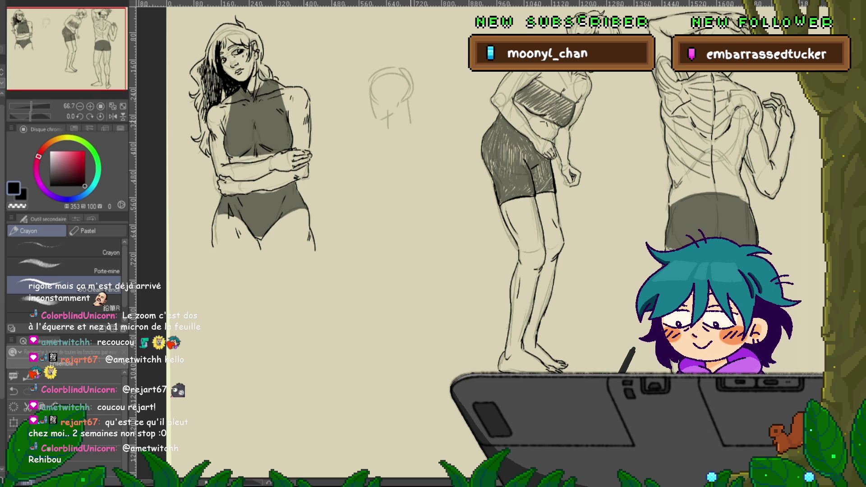
drag(389, 65, 417, 89)
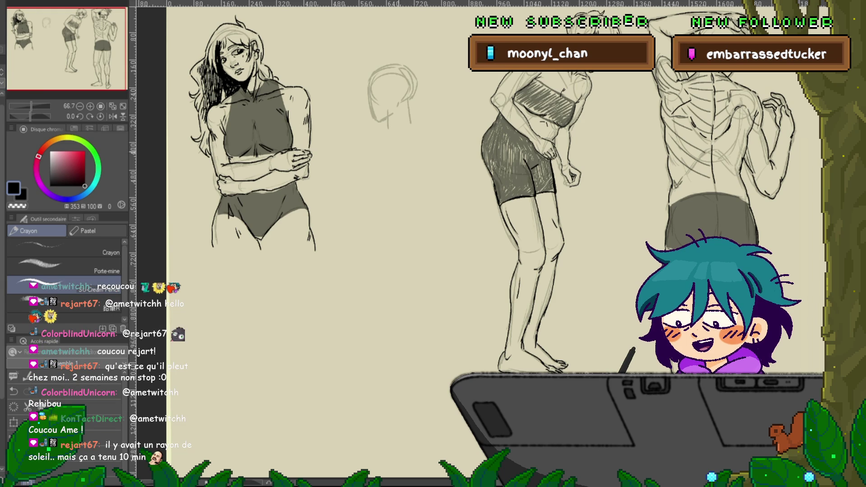
mouse_move(387, 123)
mouse_down()
mouse_move(373, 134)
mouse_move(362, 176)
mouse_move(419, 159)
mouse_up()
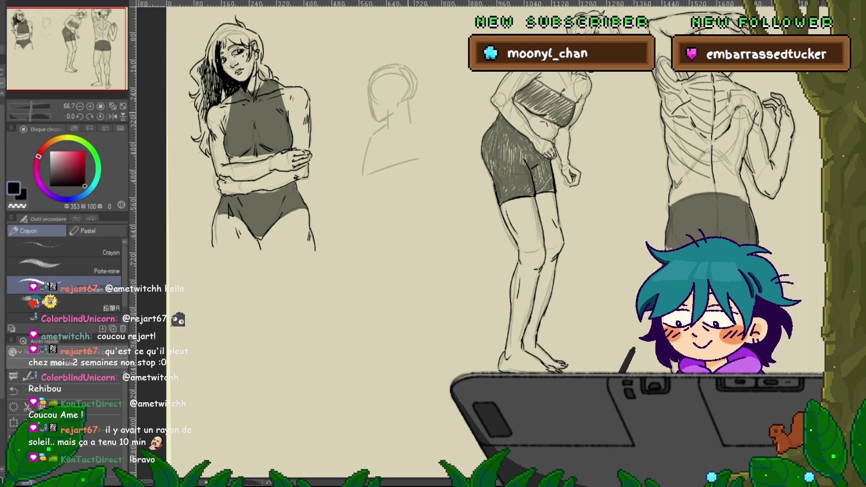
drag(406, 116, 438, 133)
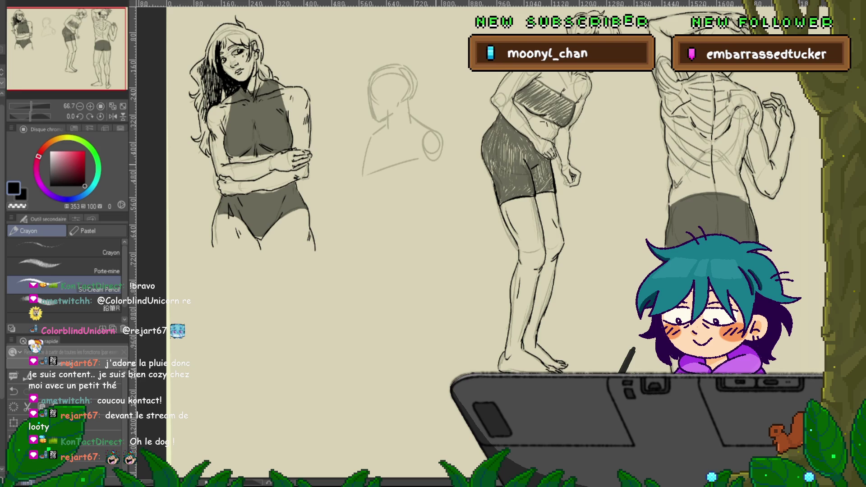
mouse_move(445, 149)
mouse_down()
mouse_move(456, 209)
mouse_move(433, 248)
mouse_up()
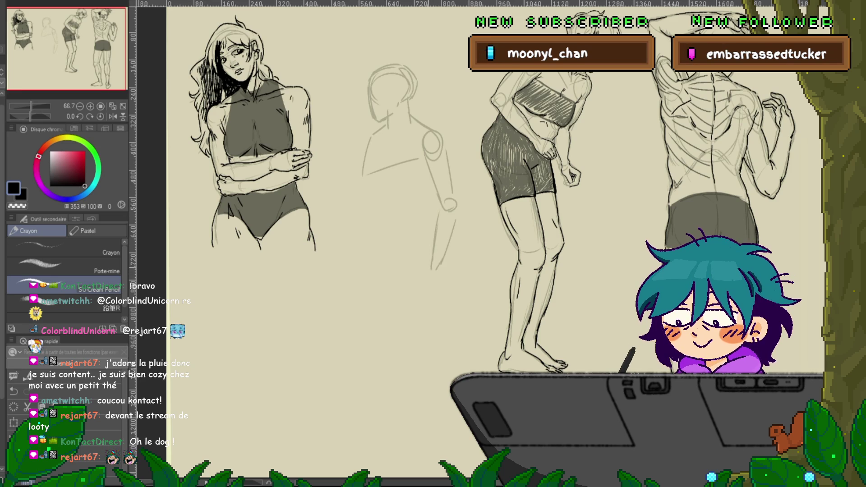
drag(439, 270, 422, 297)
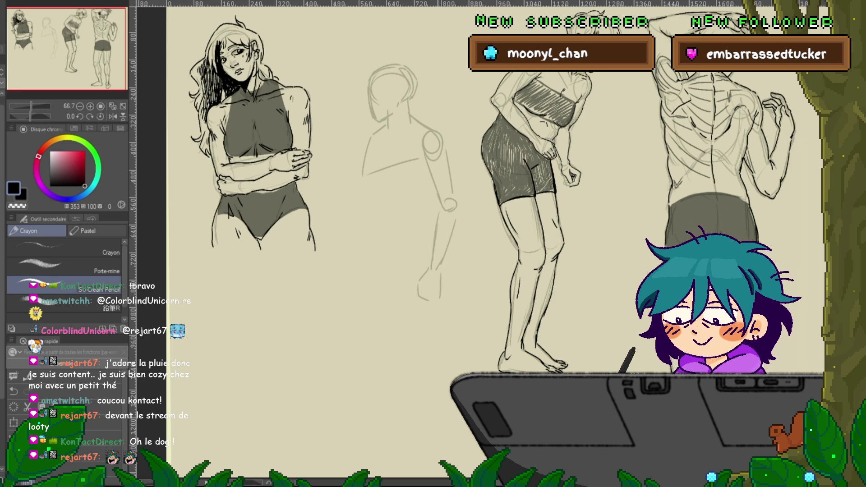
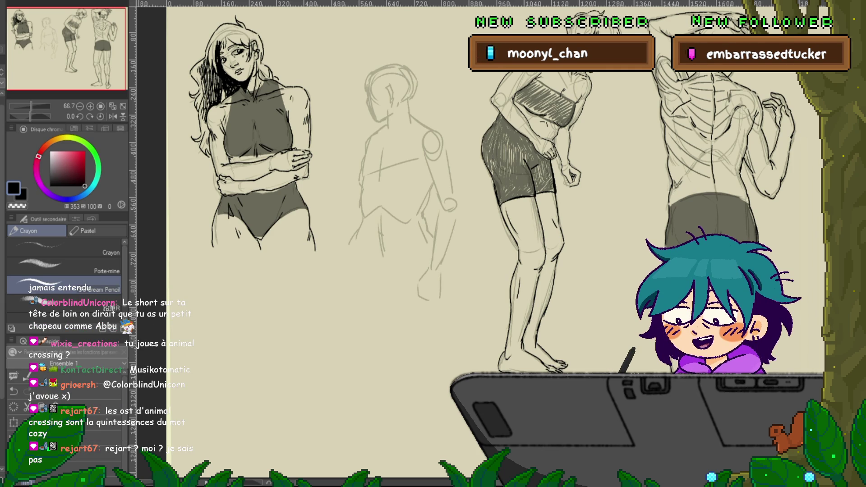
Draw two Crayon pencil strokes extending the second figure's leg lines down the sheet.
scroll(496, 244, up, 2)
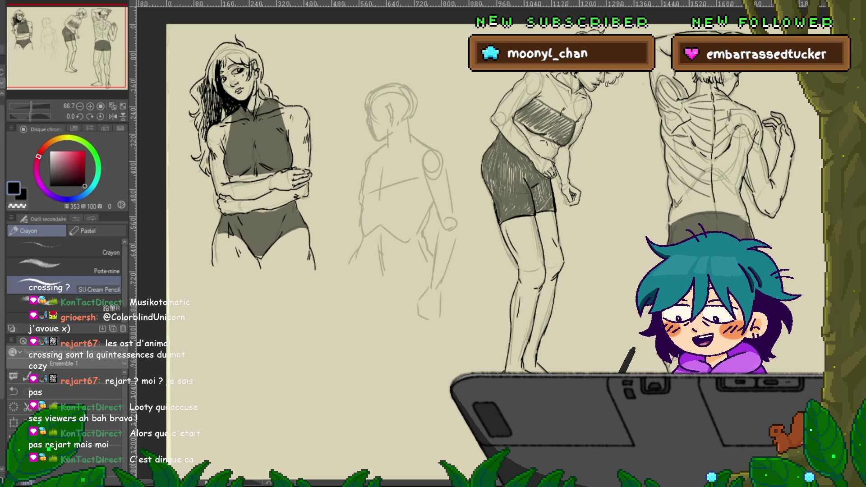
drag(361, 226, 336, 199)
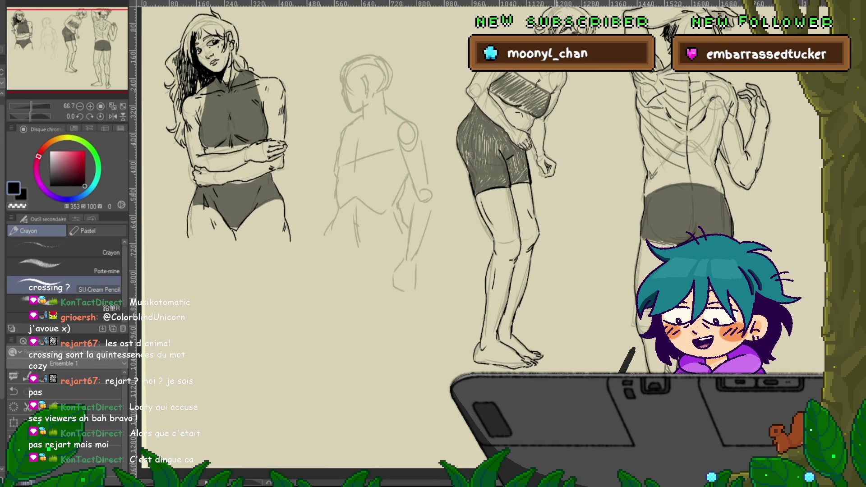
drag(478, 239, 475, 214)
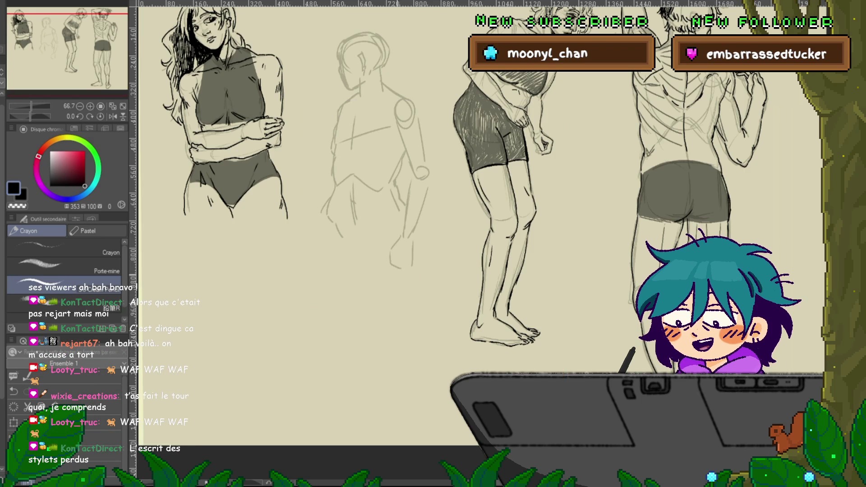
drag(451, 226, 433, 209)
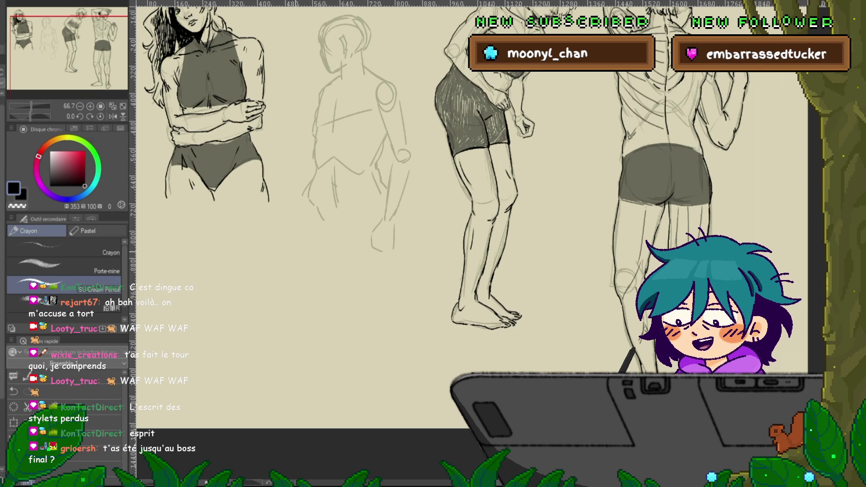
mouse_move(451, 226)
mouse_down()
mouse_move(446, 218)
mouse_move(428, 243)
mouse_move(451, 234)
mouse_up()
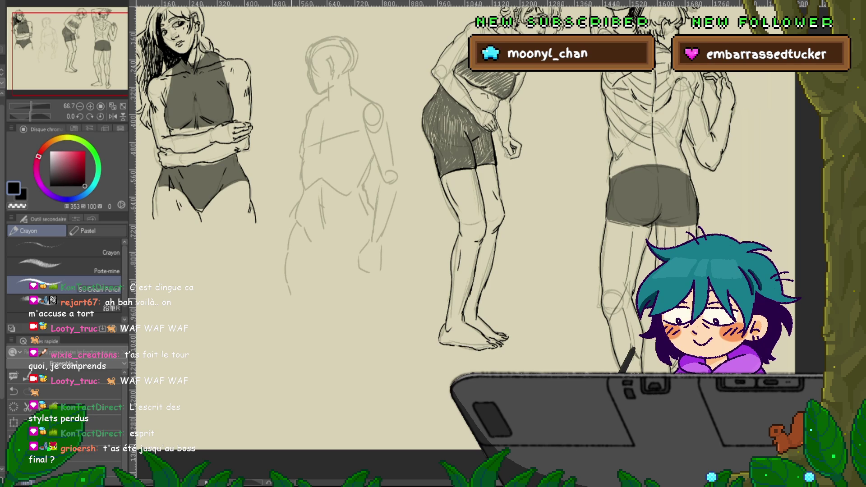
drag(291, 294, 310, 363)
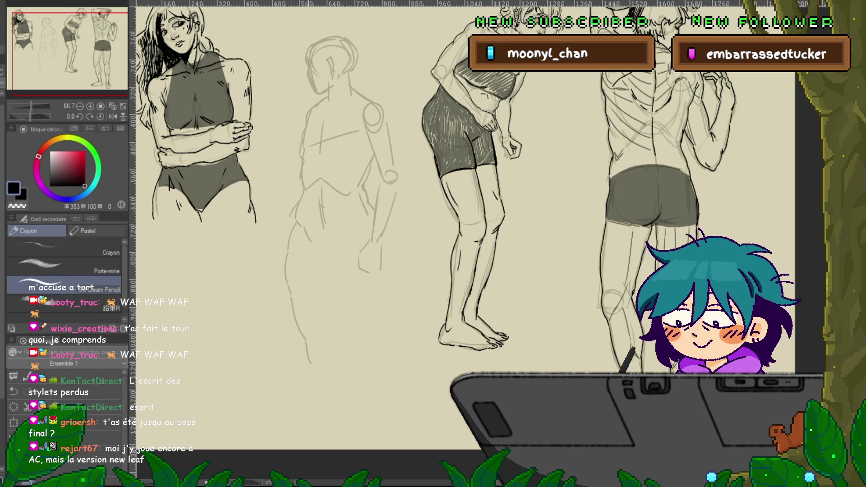
drag(311, 363, 309, 431)
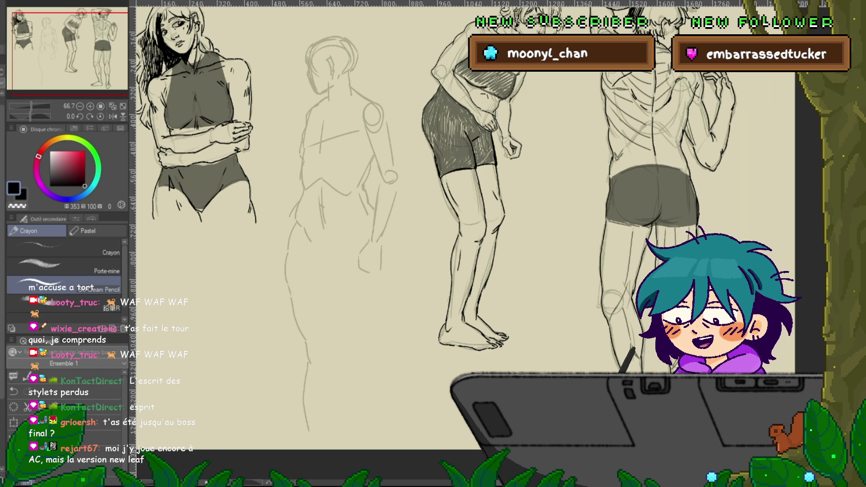
Lasso the second figure and transform it slightly up and to the left.
key(m)
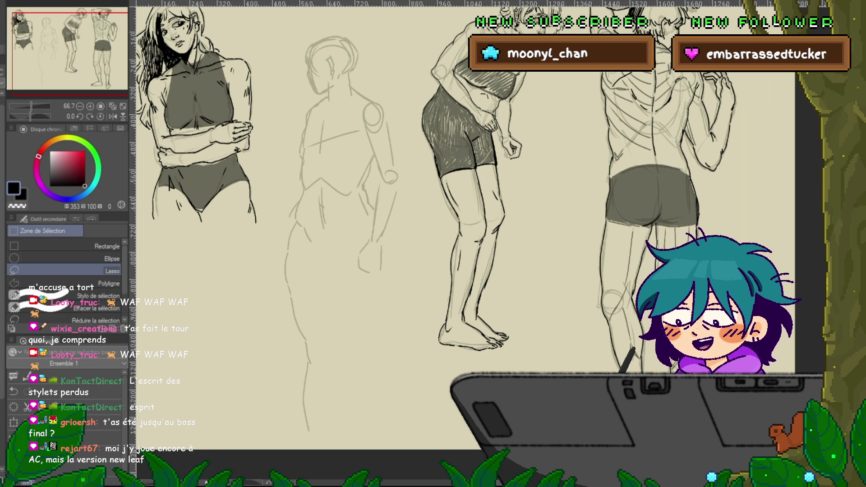
key(ctrl+minus)
scroll(688, 214, down, 1)
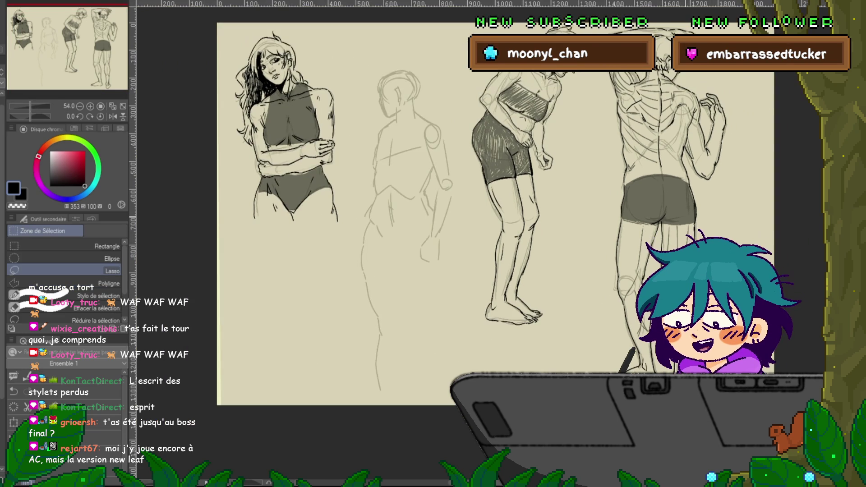
mouse_move(460, 122)
mouse_down()
mouse_move(397, 58)
mouse_move(350, 156)
mouse_move(427, 402)
mouse_move(471, 180)
mouse_up()
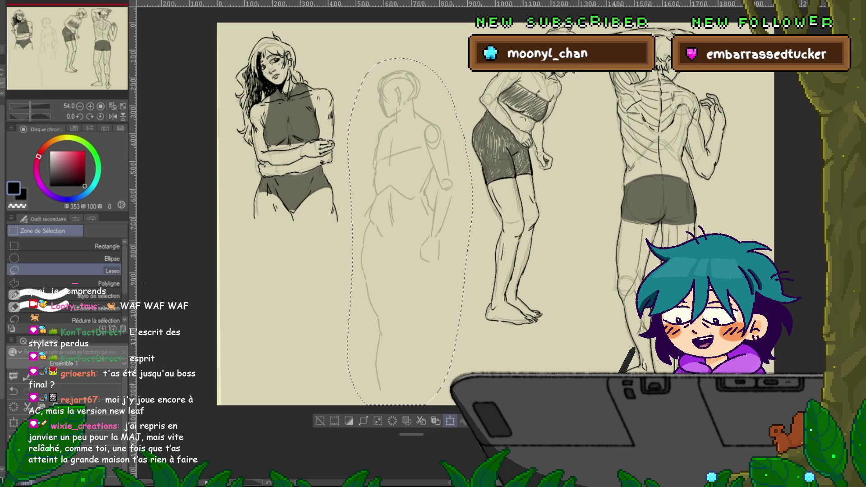
key(ctrl+t)
drag(407, 203, 405, 193)
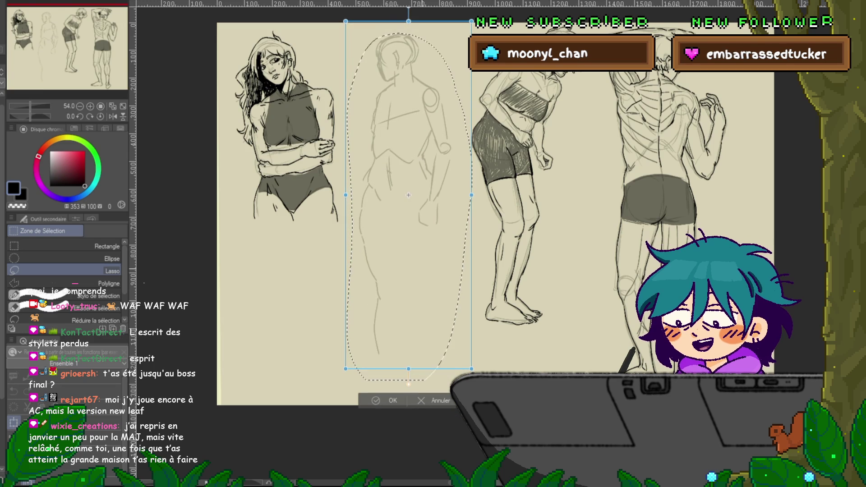
key(Return)
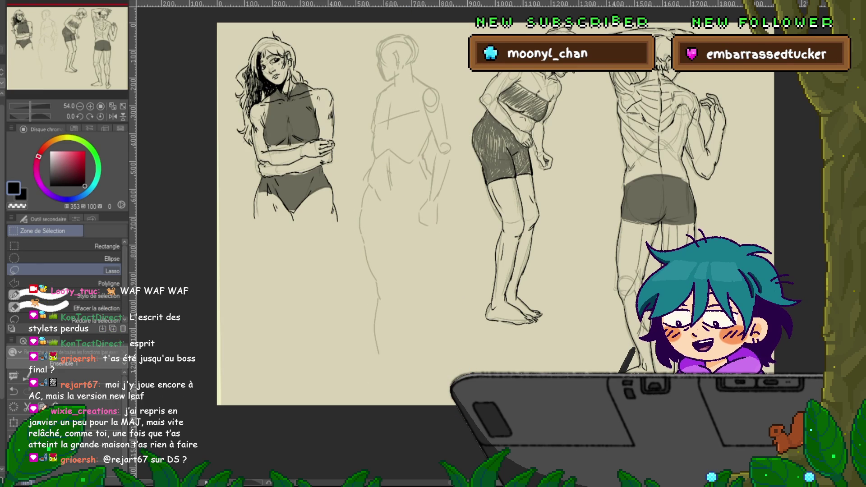
Zoom in and add a Crayon pencil stroke lengthening the second figure's leg toward the feet.
key(p)
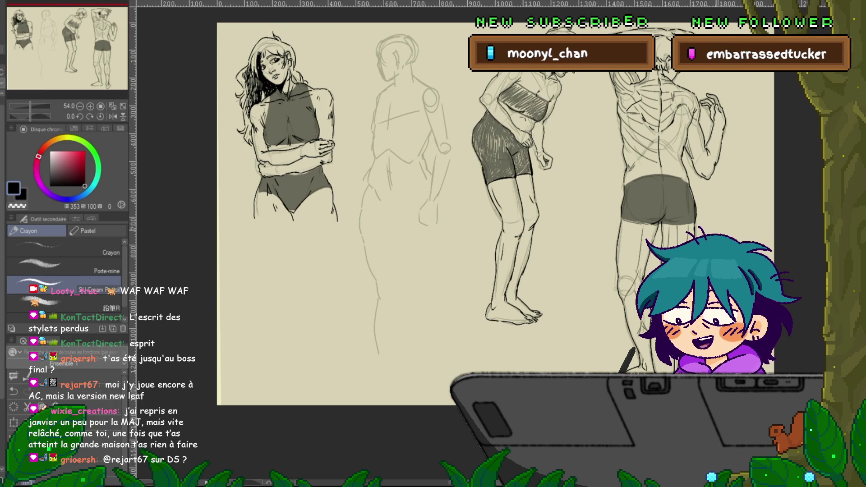
scroll(686, 172, up, 1)
scroll(474, 225, up, 1)
scroll(474, 225, left, 2)
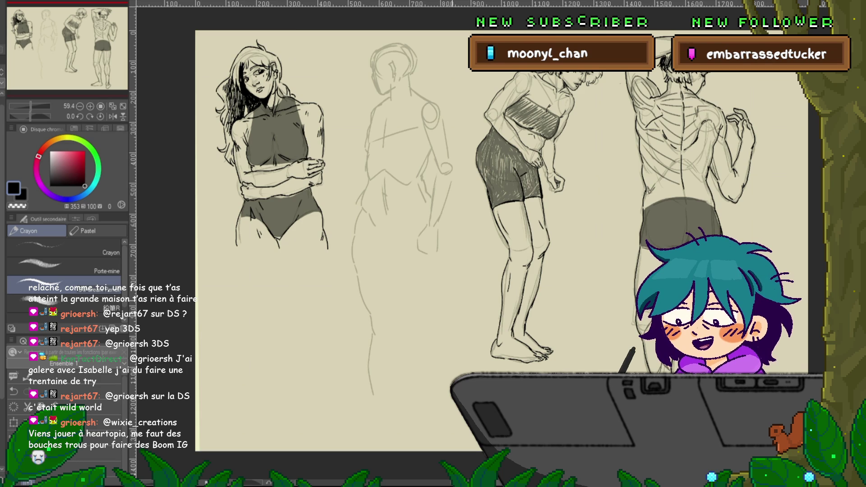
scroll(479, 225, right, 2)
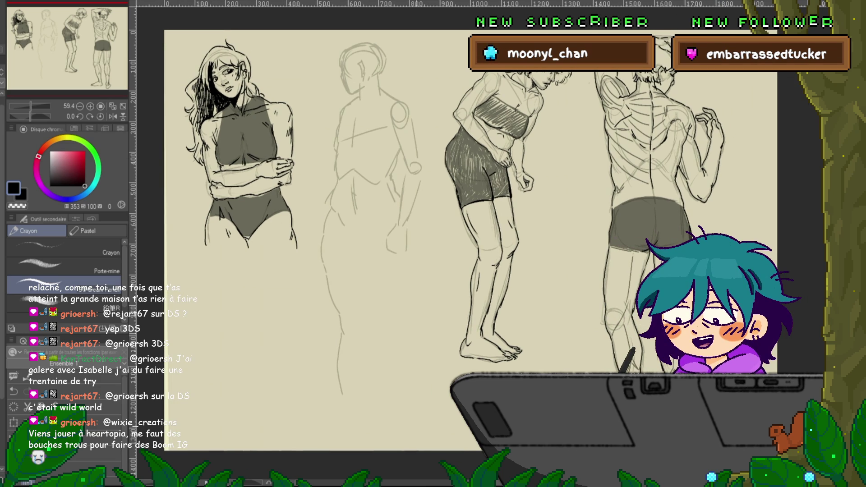
scroll(470, 225, down, 1)
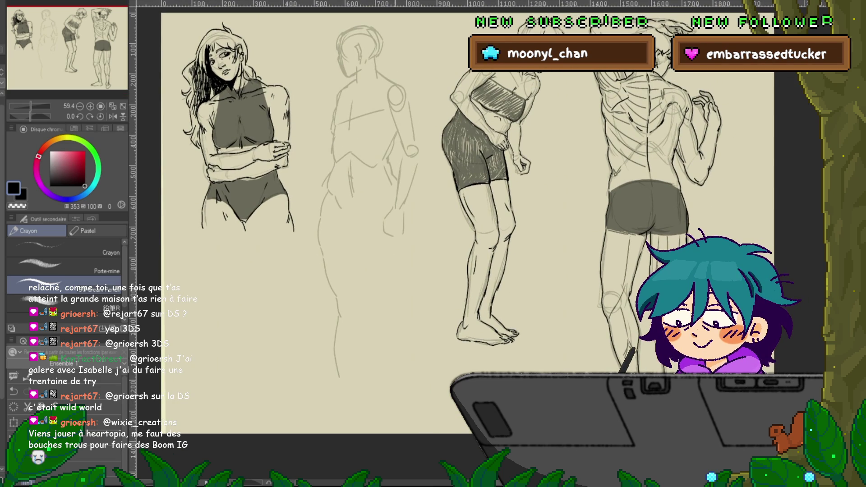
drag(339, 378, 345, 399)
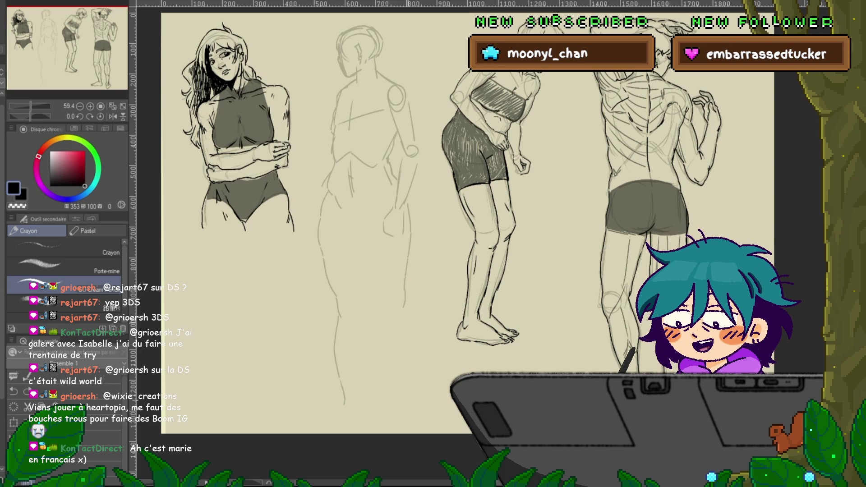
drag(406, 226, 385, 200)
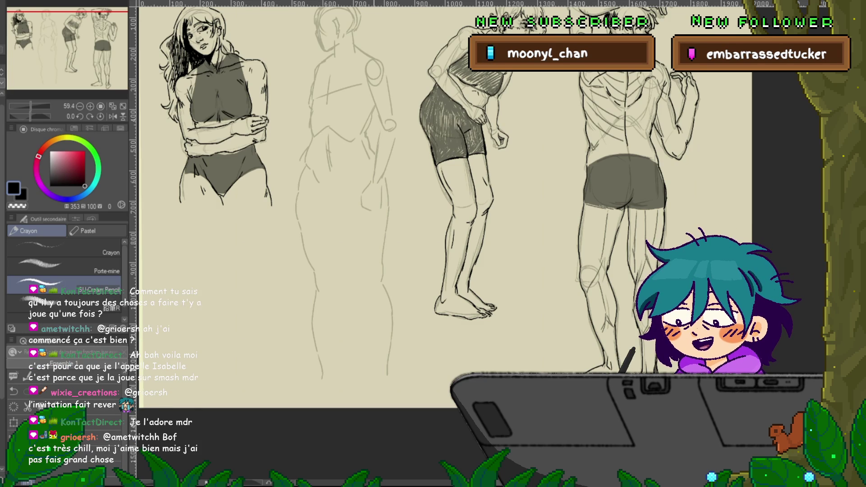
scroll(443, 203, down, 2)
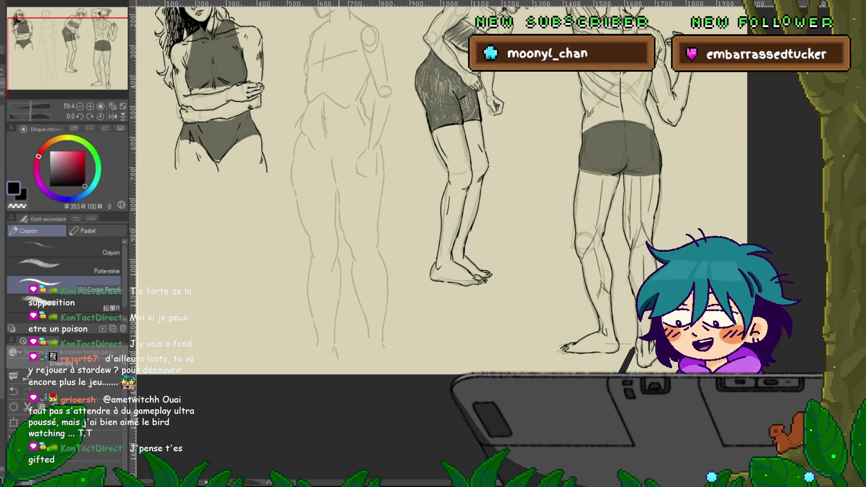
scroll(438, 189, up, 3)
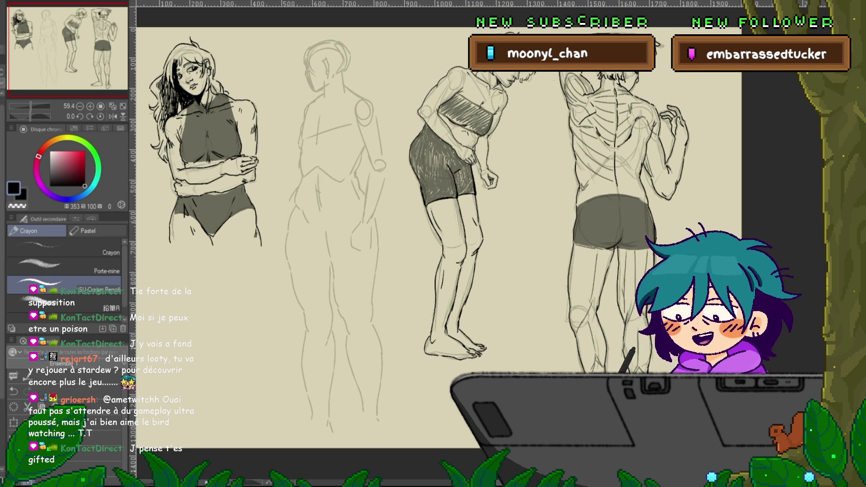
Lasso the second figure's sketch and commit a slightly narrower free transform.
key(m)
mouse_move(401, 216)
mouse_down()
mouse_move(384, 56)
mouse_move(273, 77)
mouse_move(273, 271)
mouse_move(345, 469)
mouse_move(407, 253)
mouse_move(400, 217)
mouse_up()
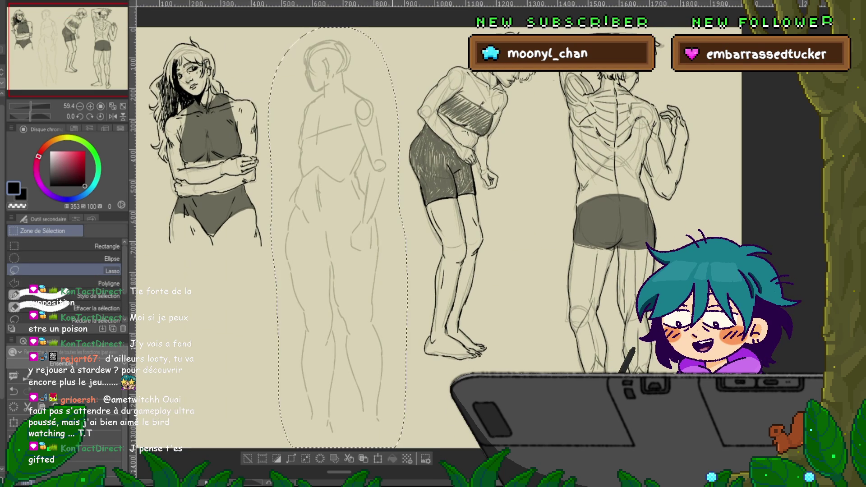
key(ctrl+t)
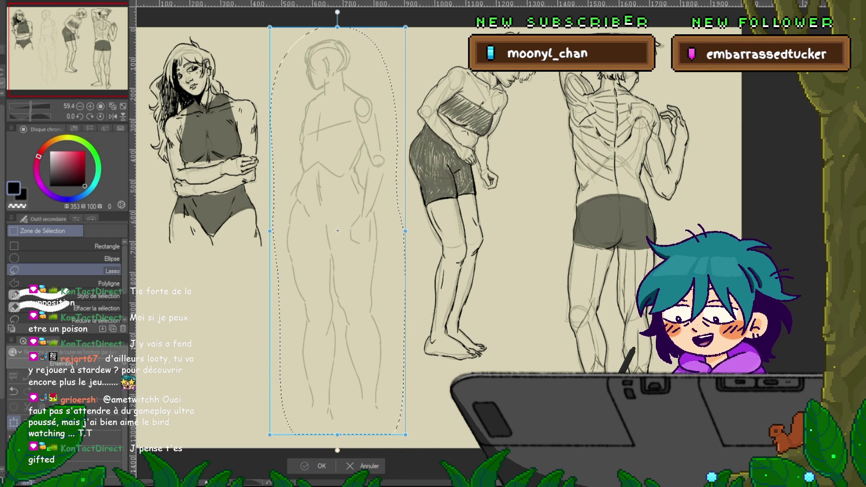
key(Return)
key(p)
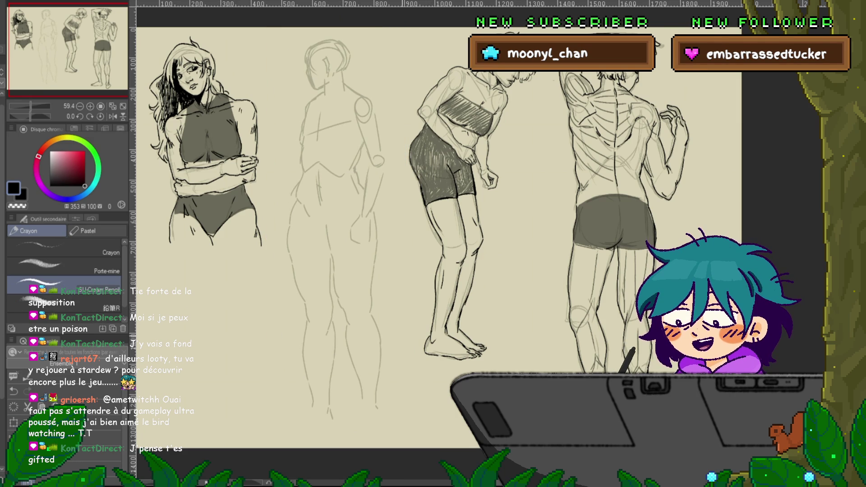
scroll(440, 225, down, 3)
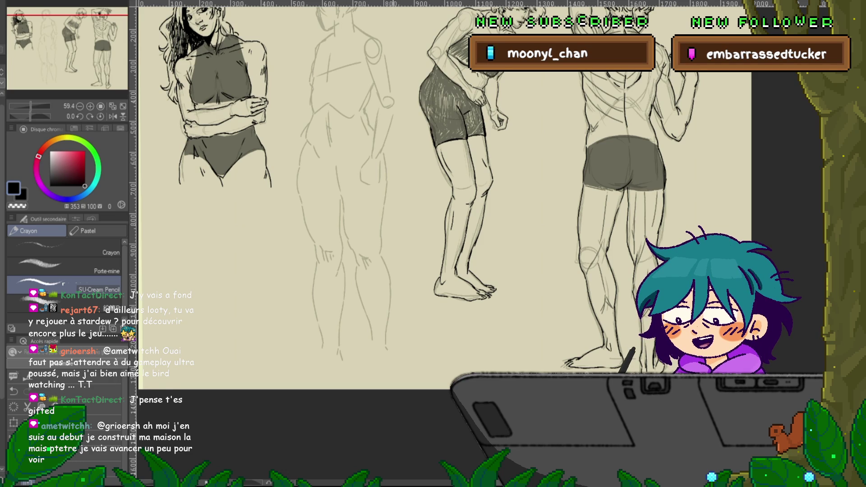
scroll(442, 194, down, 3)
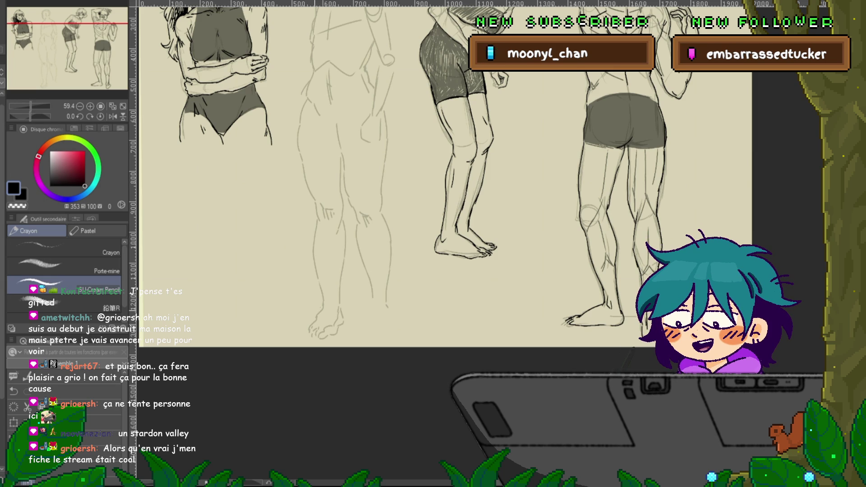
scroll(440, 198, up, 3)
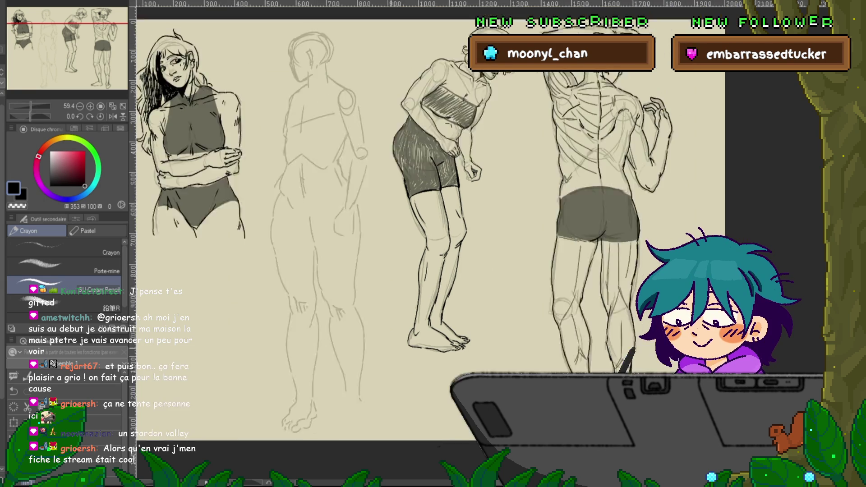
scroll(440, 199, up, 1)
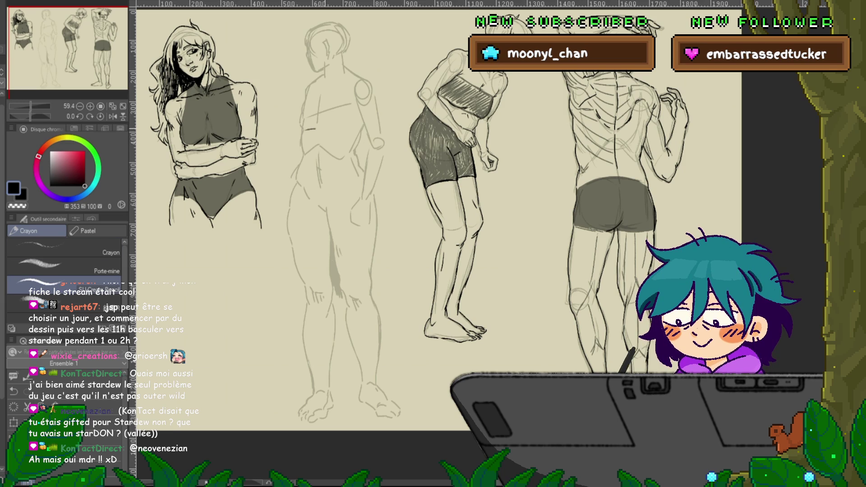
Draw the chest band and waistline edges, then fill the bandeau top with dark grey.
drag(306, 129, 357, 129)
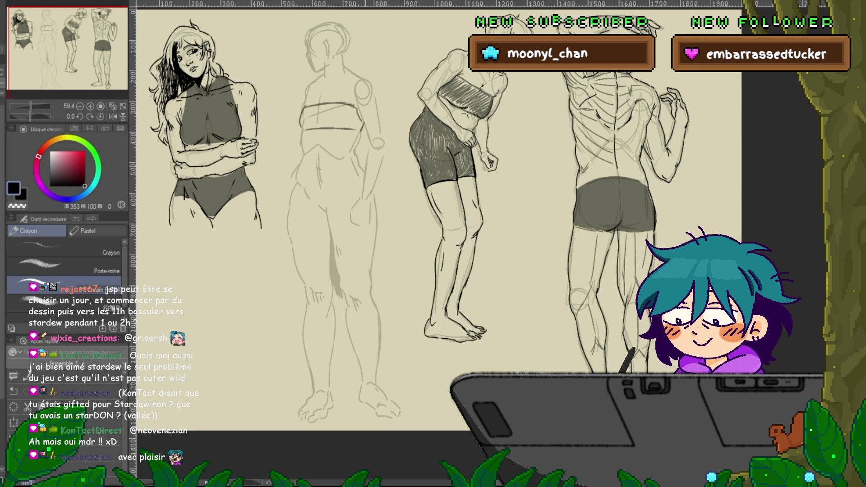
drag(300, 175, 344, 172)
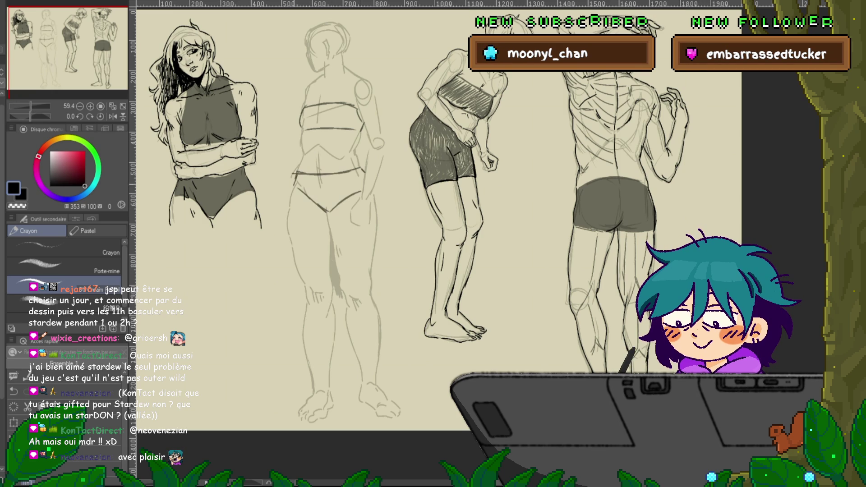
key(m)
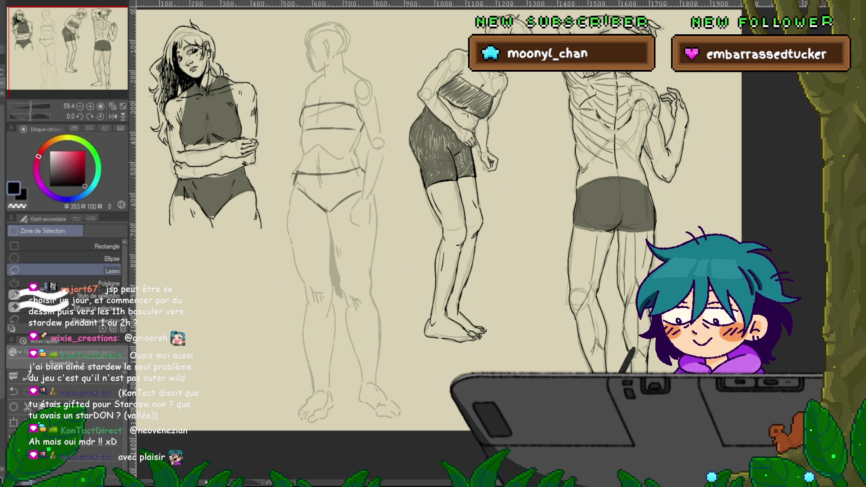
drag(301, 104, 303, 128)
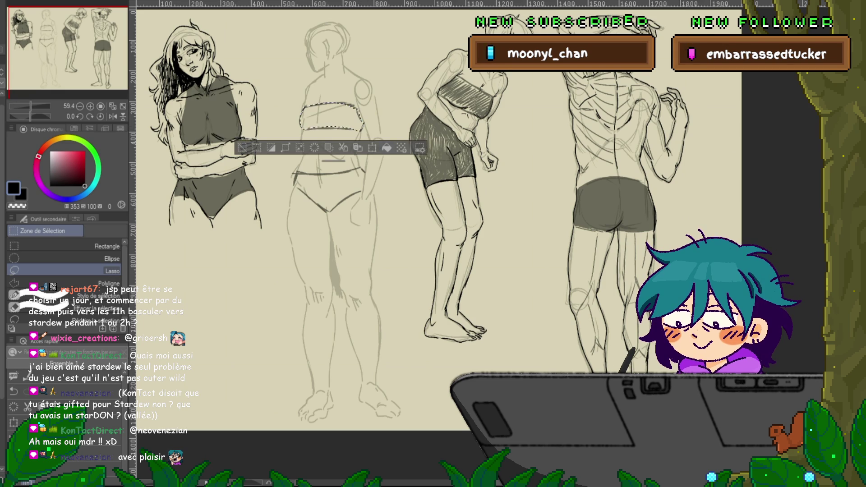
key(alt+BackSpace)
key(ctrl+d)
Lasso the briefs and fill them with the same dark grey.
mouse_move(294, 174)
mouse_down()
mouse_move(363, 168)
mouse_move(364, 192)
mouse_move(329, 210)
mouse_move(294, 174)
mouse_up()
key(alt+BackSpace)
key(ctrl+d)
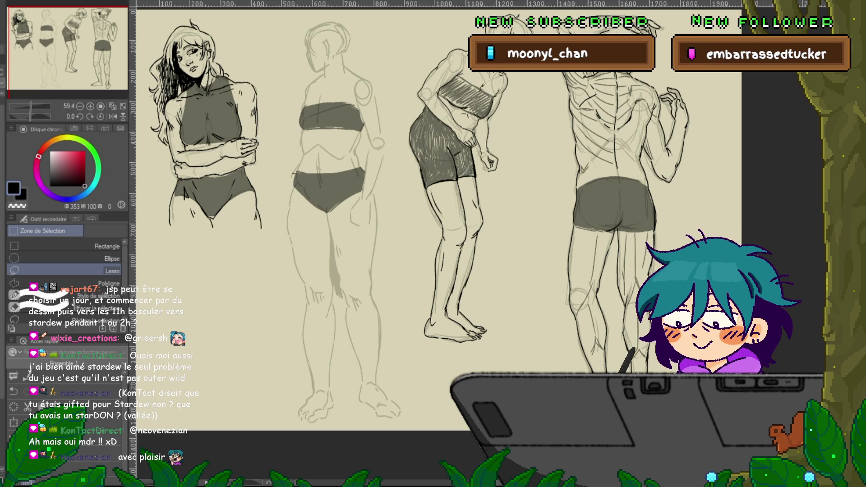
key(p)
scroll(434, 225, down, 1)
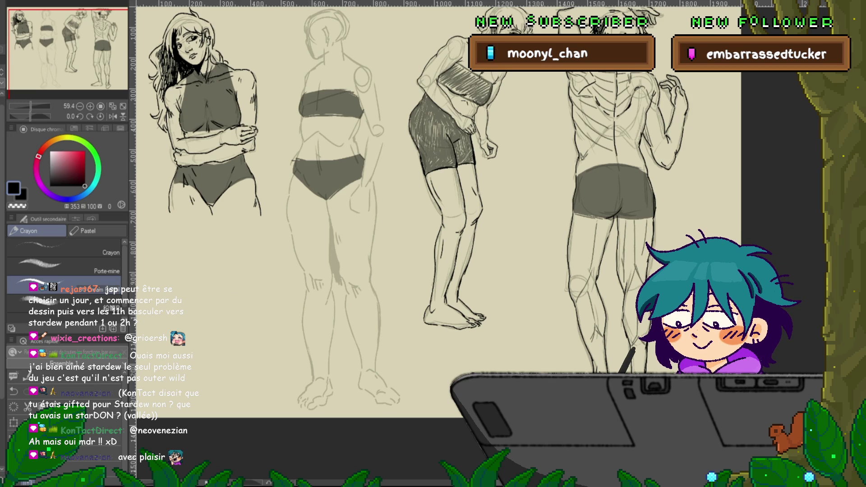
At 100% zoom, sketch loose curly hair strokes over the second figure's head.
key(ctrl+alt+0)
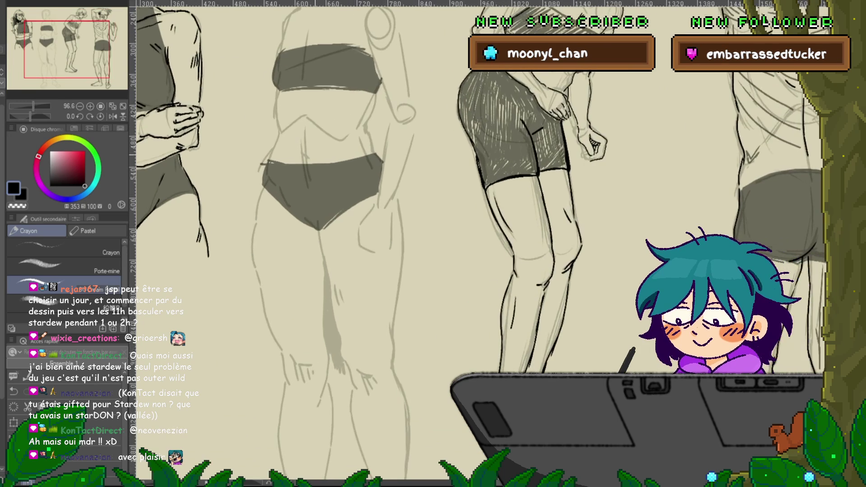
scroll(478, 244, up, 5)
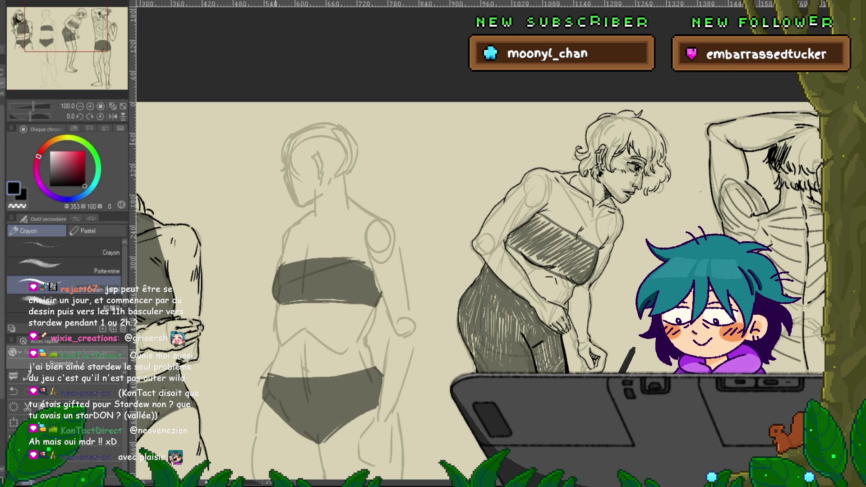
drag(283, 136, 265, 153)
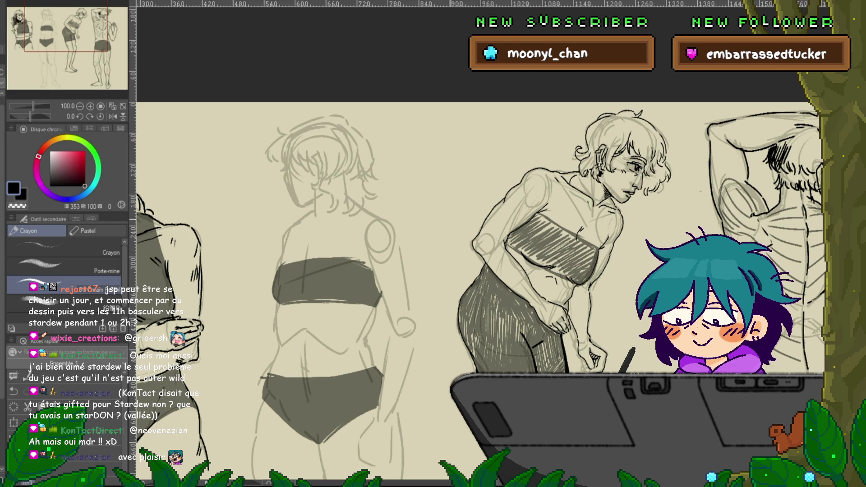
drag(451, 271, 468, 256)
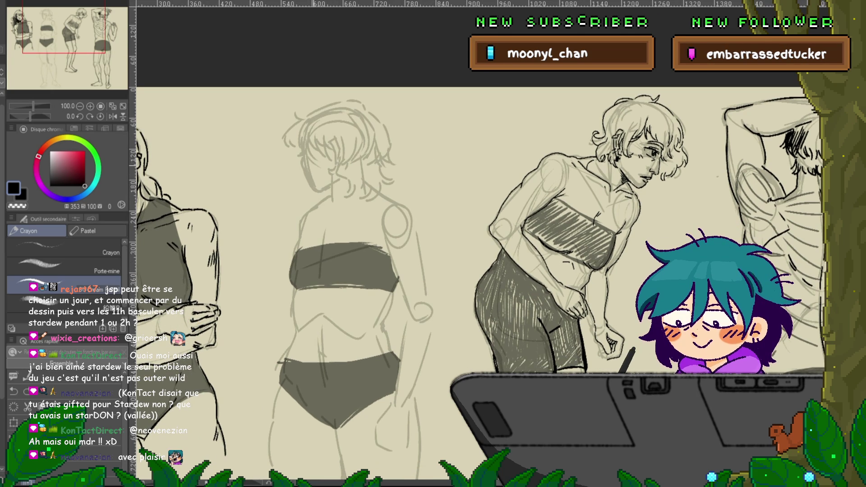
mouse_move(305, 161)
mouse_down()
mouse_move(320, 192)
mouse_move(330, 193)
mouse_up()
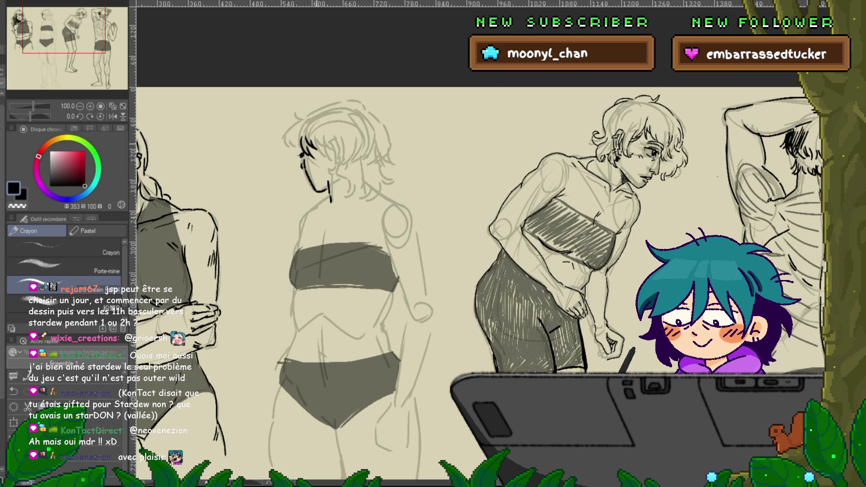
mouse_move(328, 141)
mouse_down()
mouse_move(330, 166)
mouse_move(339, 163)
mouse_up()
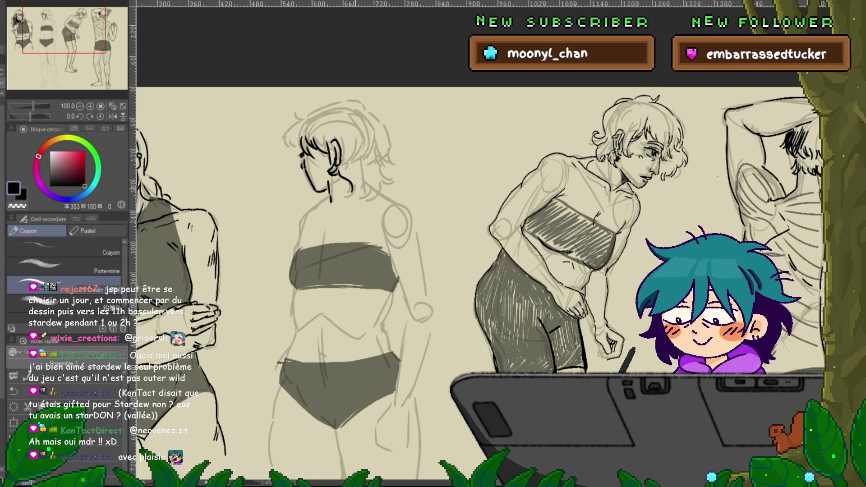
drag(346, 182, 353, 192)
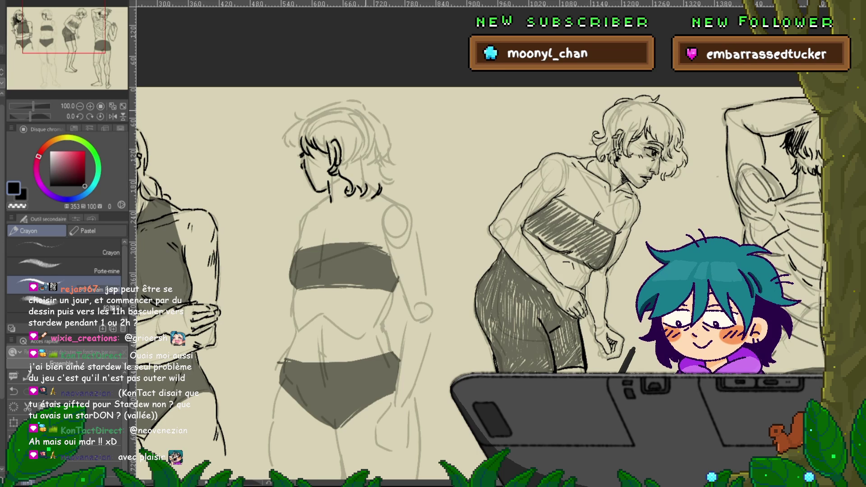
drag(369, 115, 390, 138)
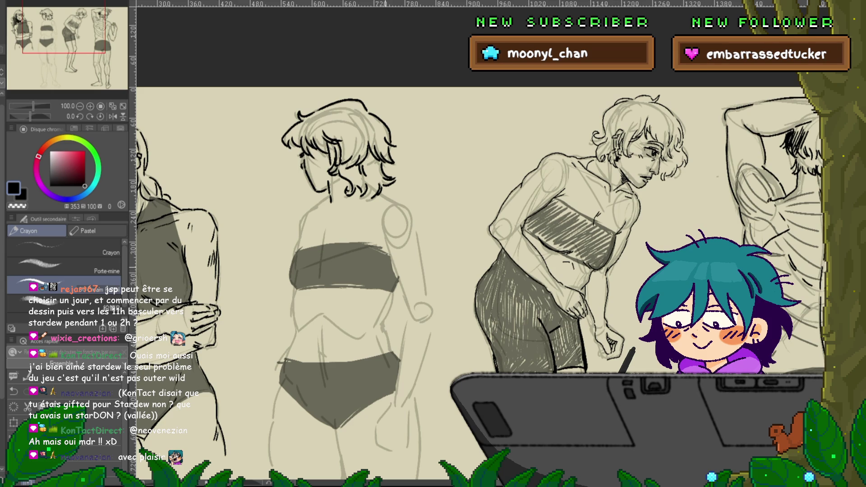
scroll(479, 285, down, 1)
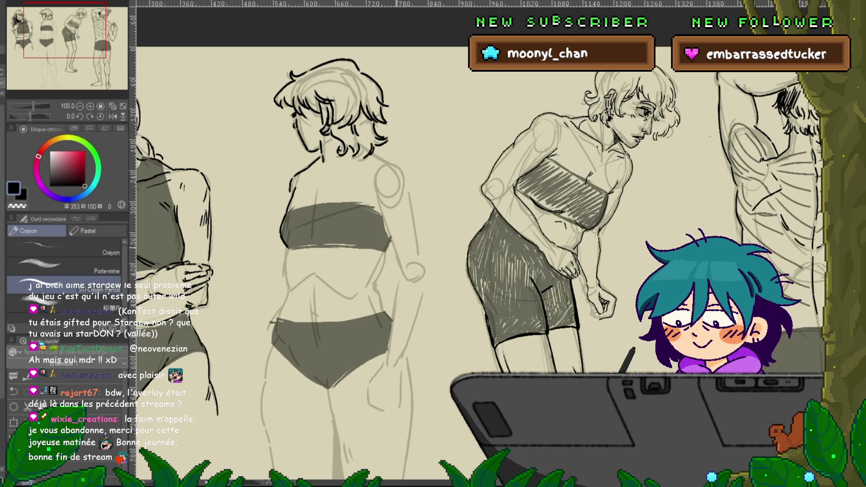
drag(496, 225, 484, 215)
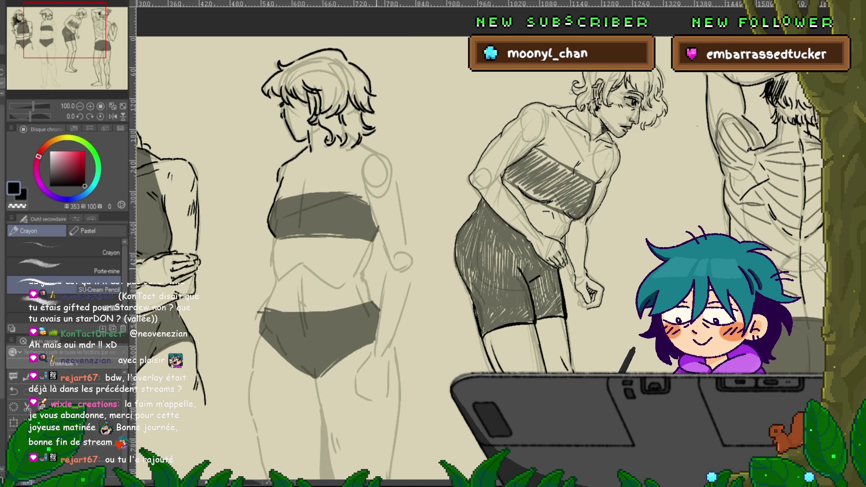